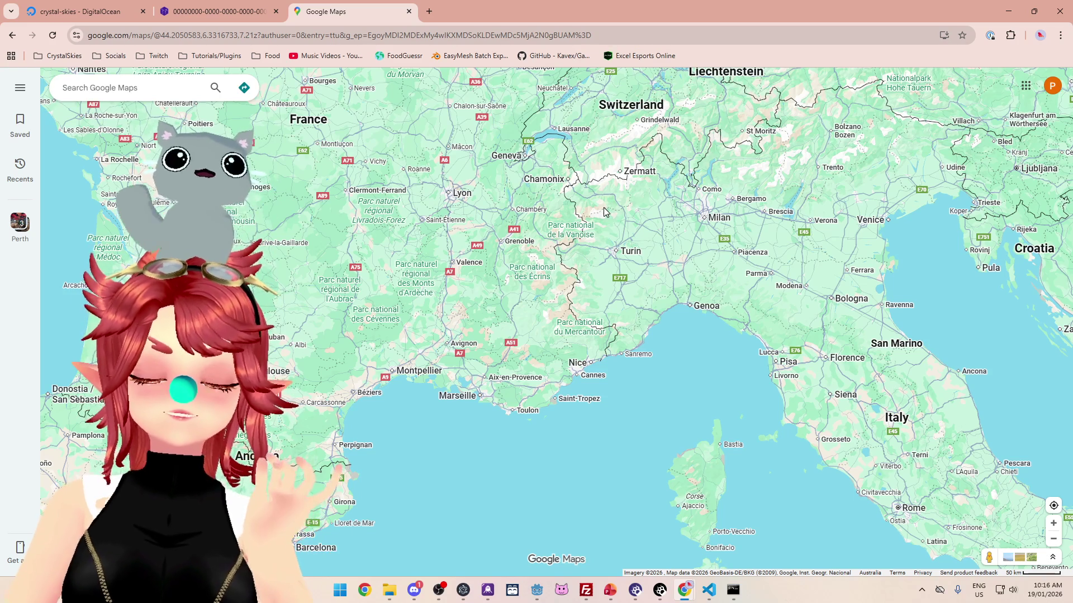
Step: Zoom in near Turin, then zoom out until all of Europe is visible
scroll(637, 240, up, 2)
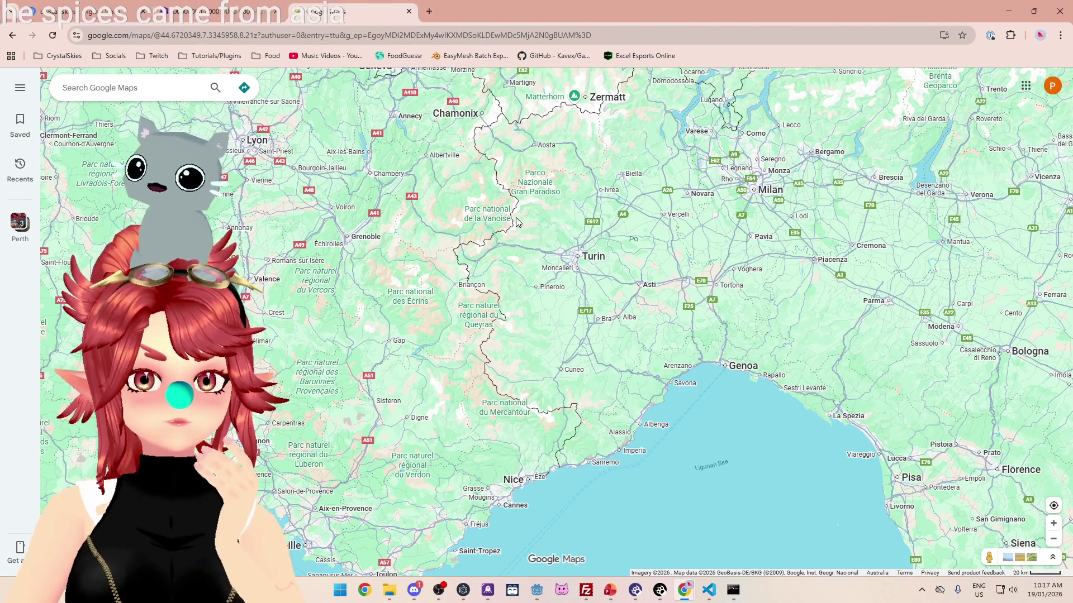
scroll(515, 218, down, 3)
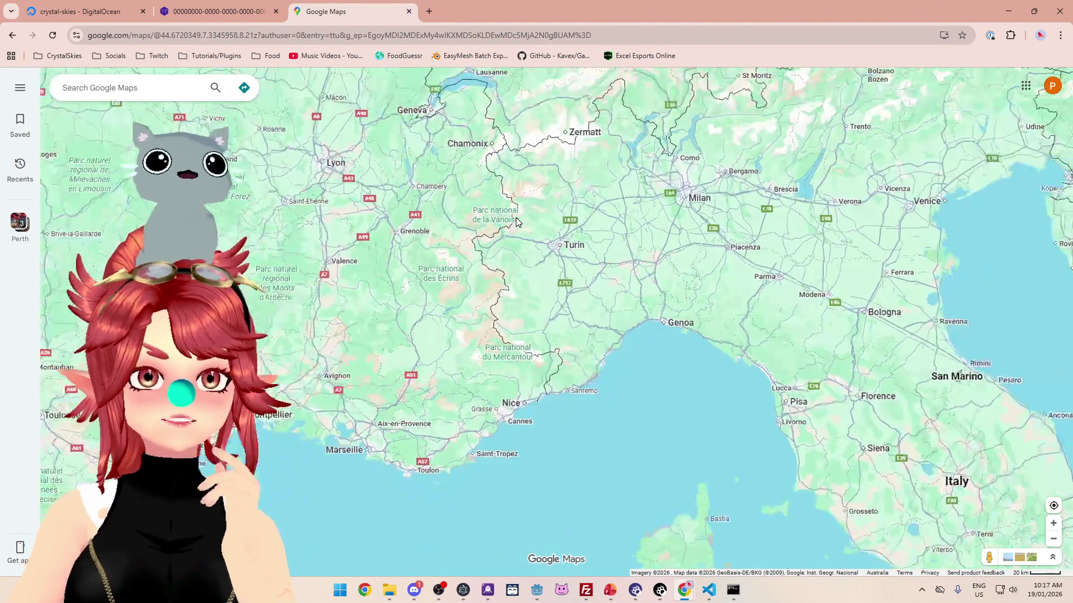
scroll(516, 222, down, 5)
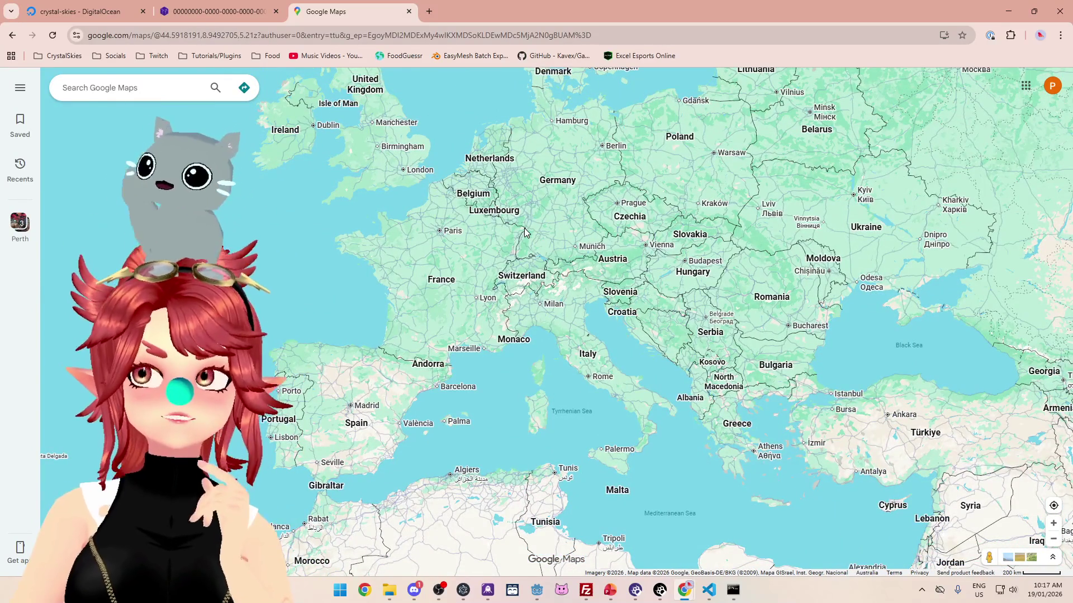
Step: Zoom out and back in to survey Europe and North Africa
scroll(524, 225, down, 3)
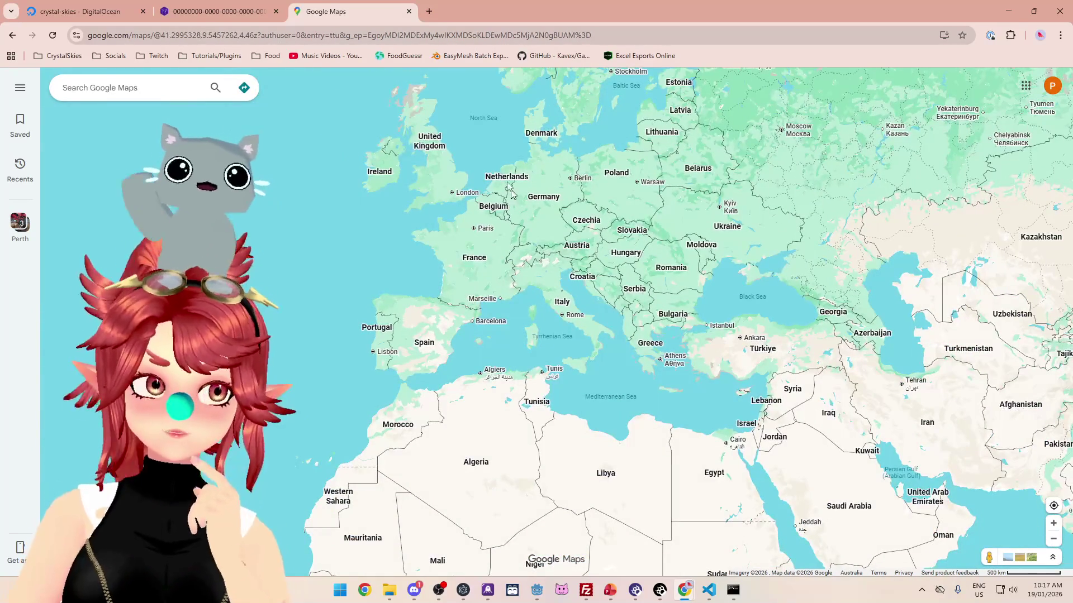
scroll(606, 305, down, 2)
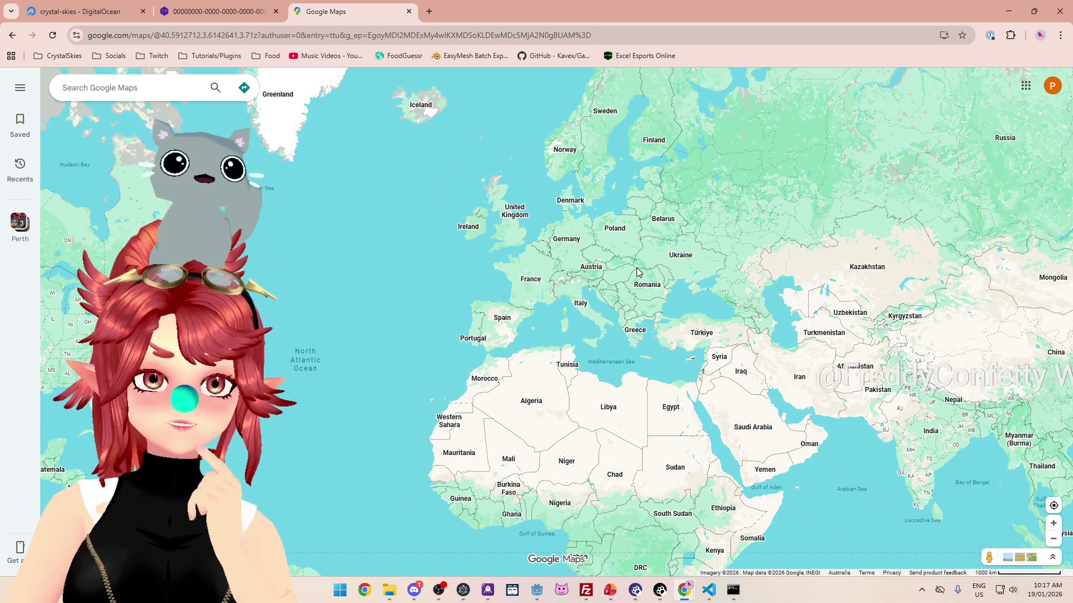
scroll(636, 267, up, 3)
scroll(413, 246, up, 1)
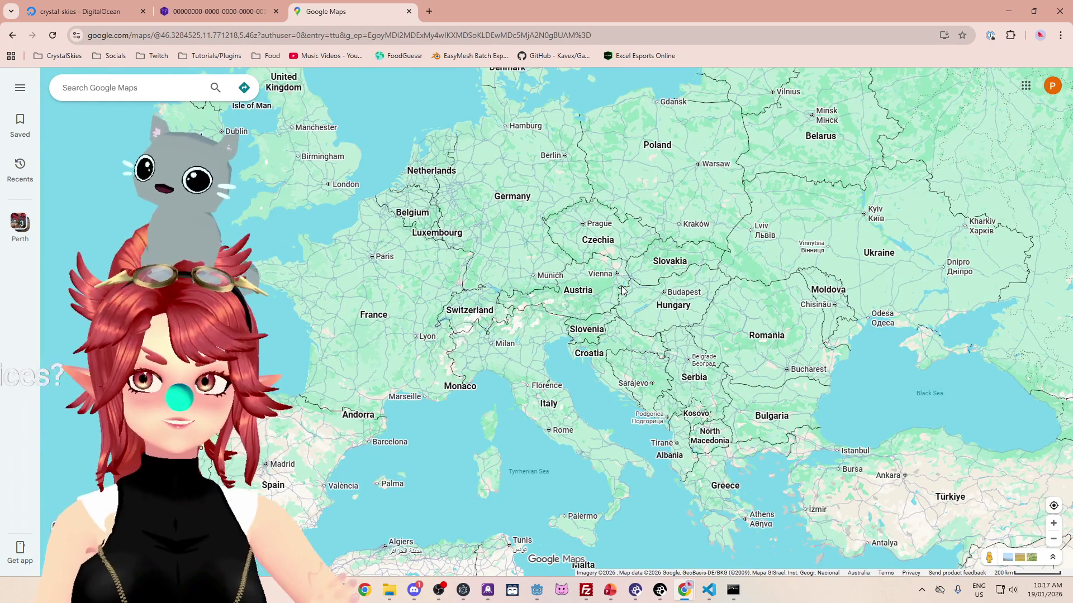
scroll(622, 290, down, 2)
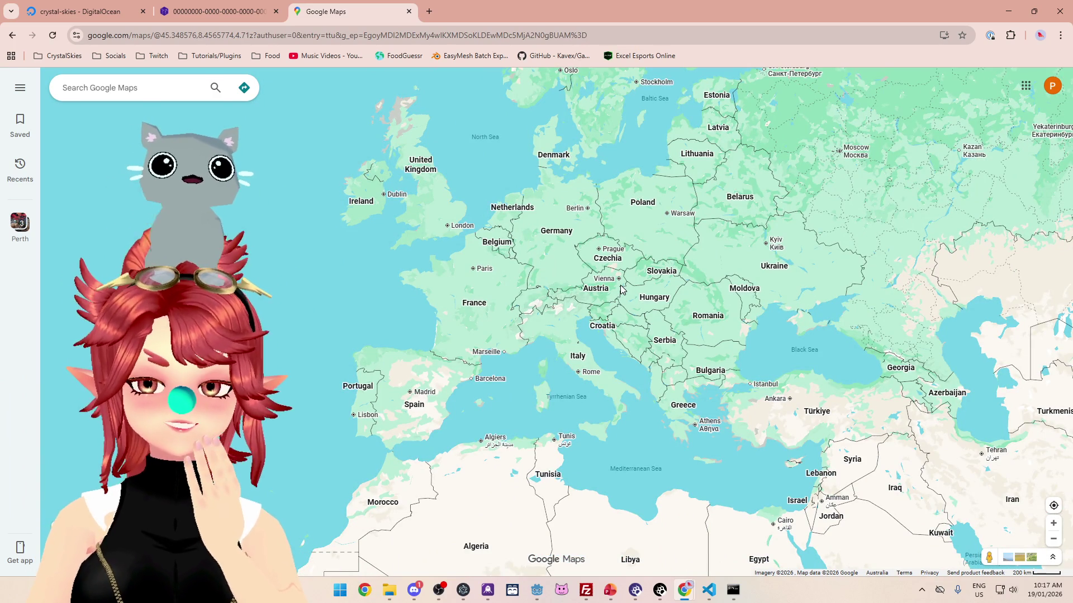
scroll(622, 290, up, 1)
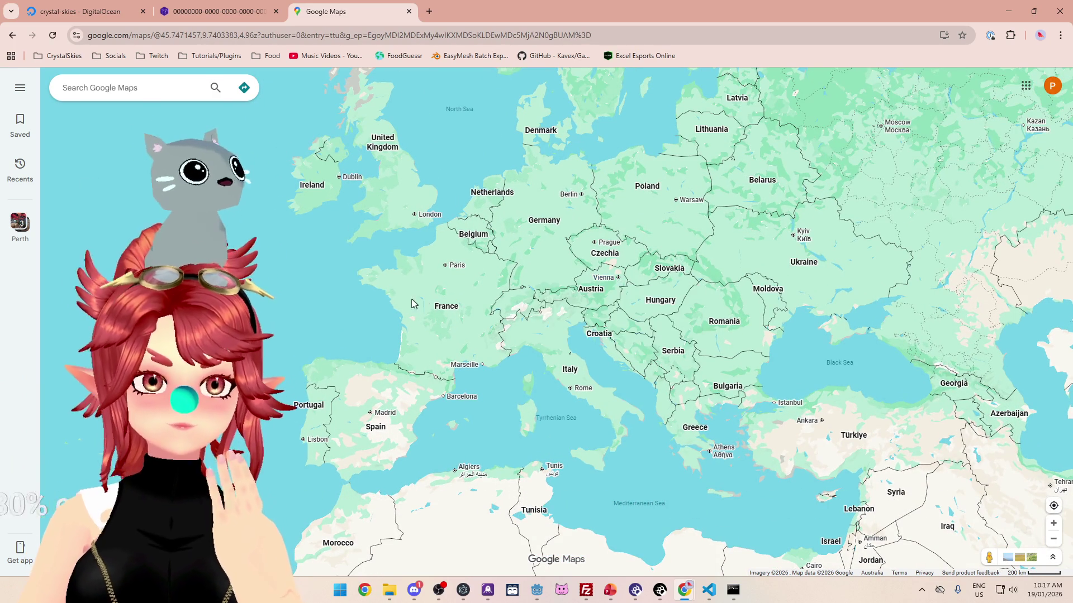
scroll(451, 286, down, 2)
scroll(450, 287, up, 1)
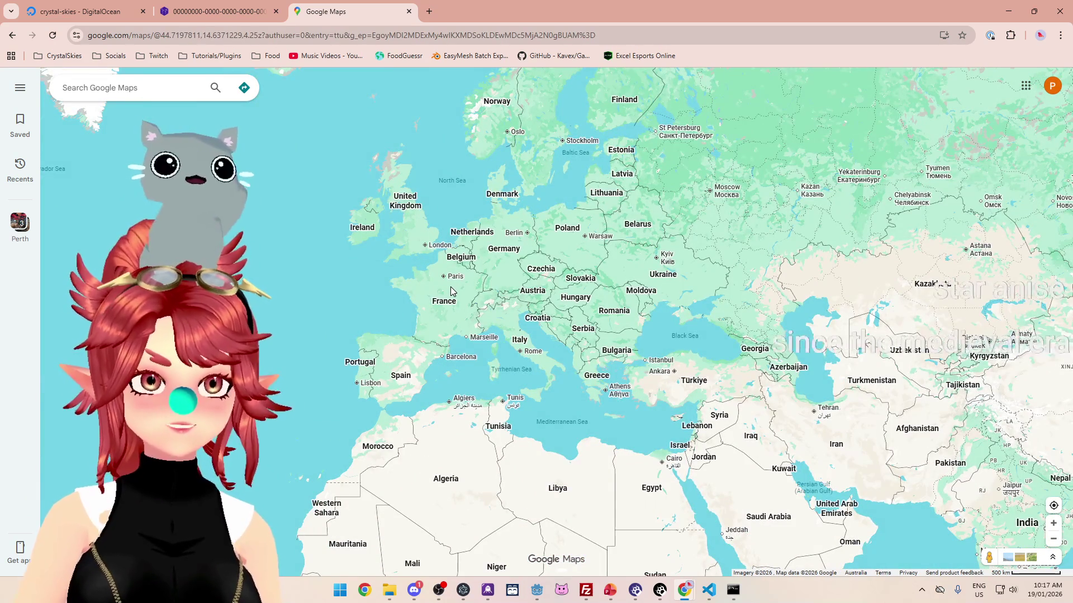
scroll(451, 286, down, 1)
Step: Pan the map to reveal more of Asia and centre the Middle East
drag(707, 340, 695, 306)
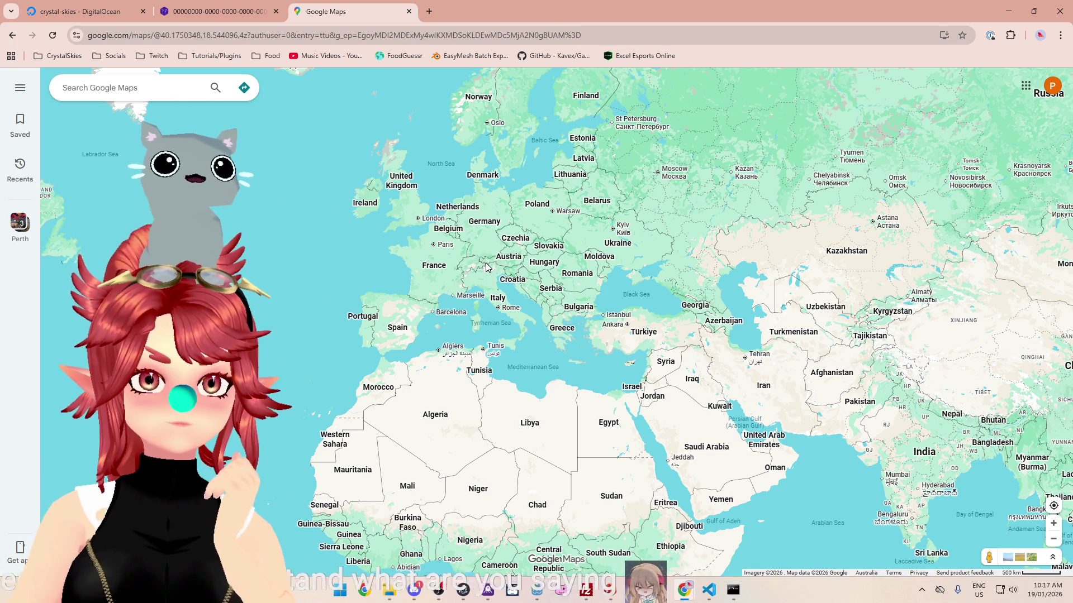
scroll(660, 317, down, 2)
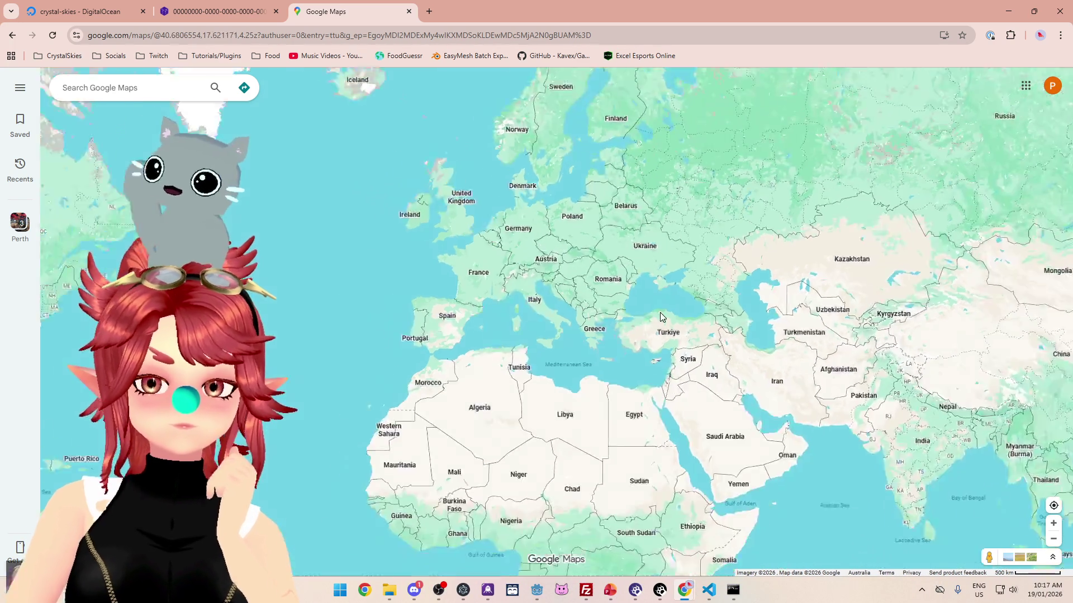
scroll(660, 317, up, 2)
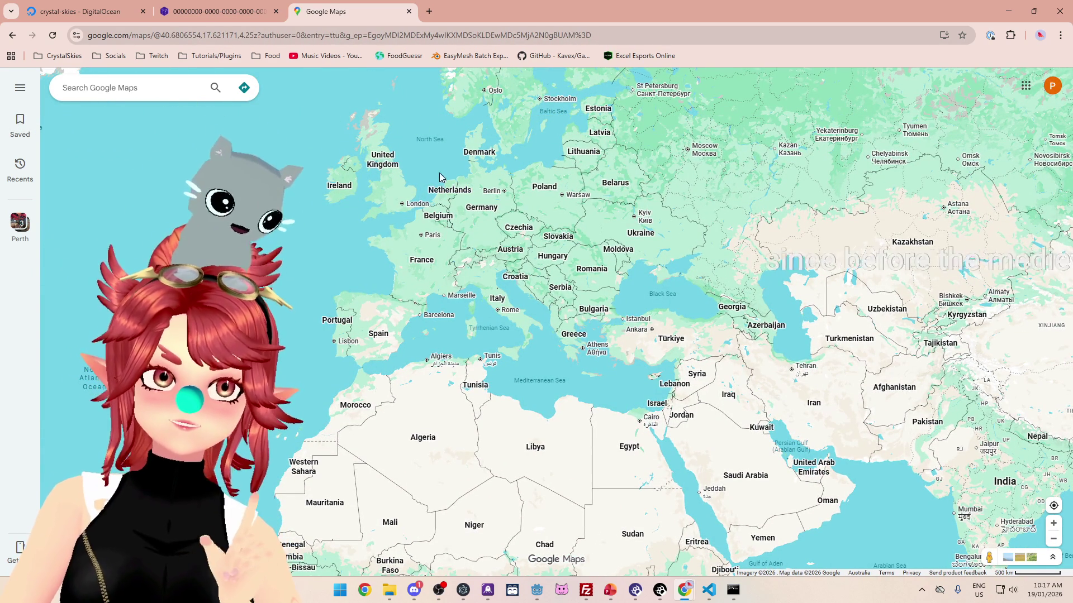
drag(776, 322, 661, 245)
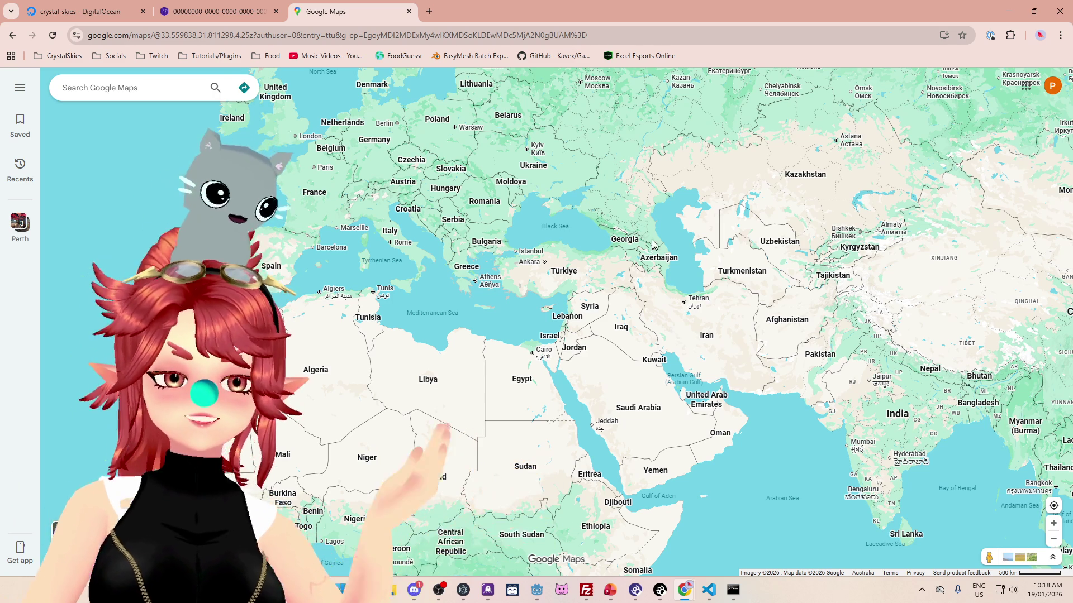
Step: Zoom in on the Balkans, centring Kosovo and North Macedonia
scroll(452, 174, up, 3)
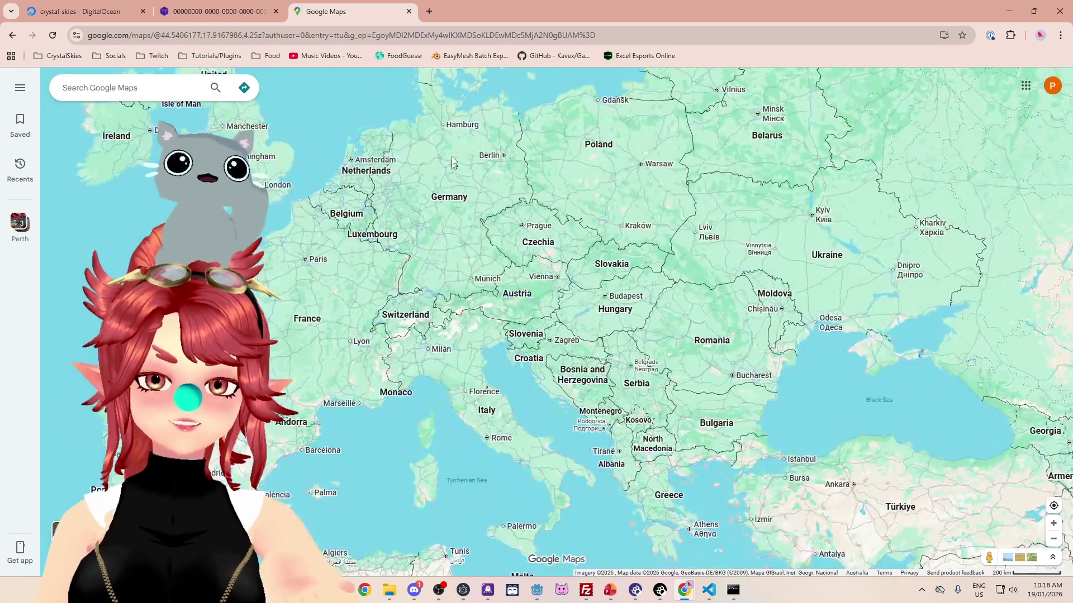
scroll(428, 131, up, 2)
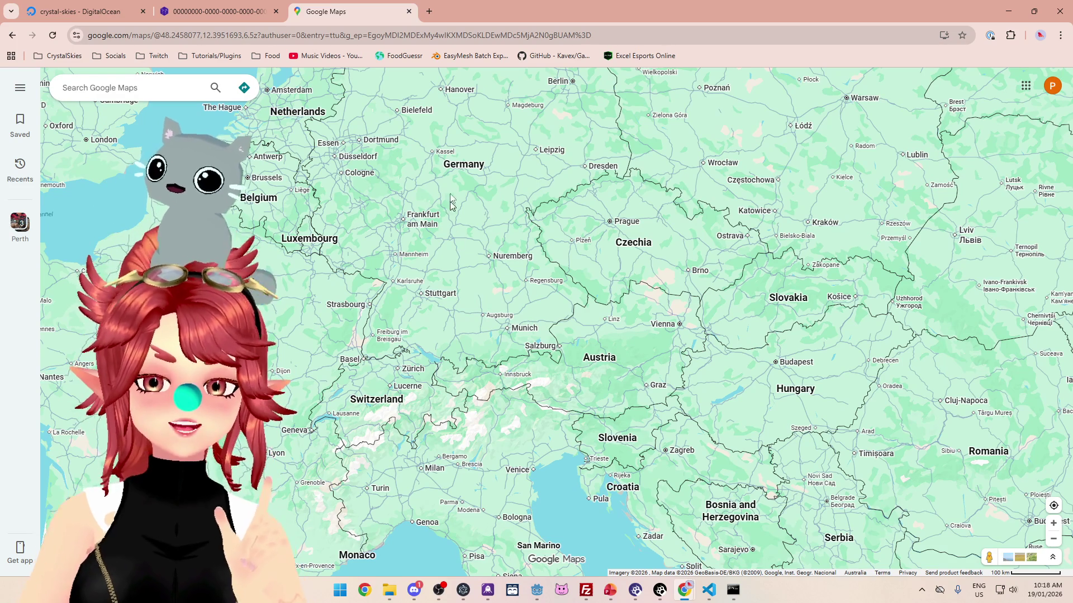
scroll(537, 315, down, 4)
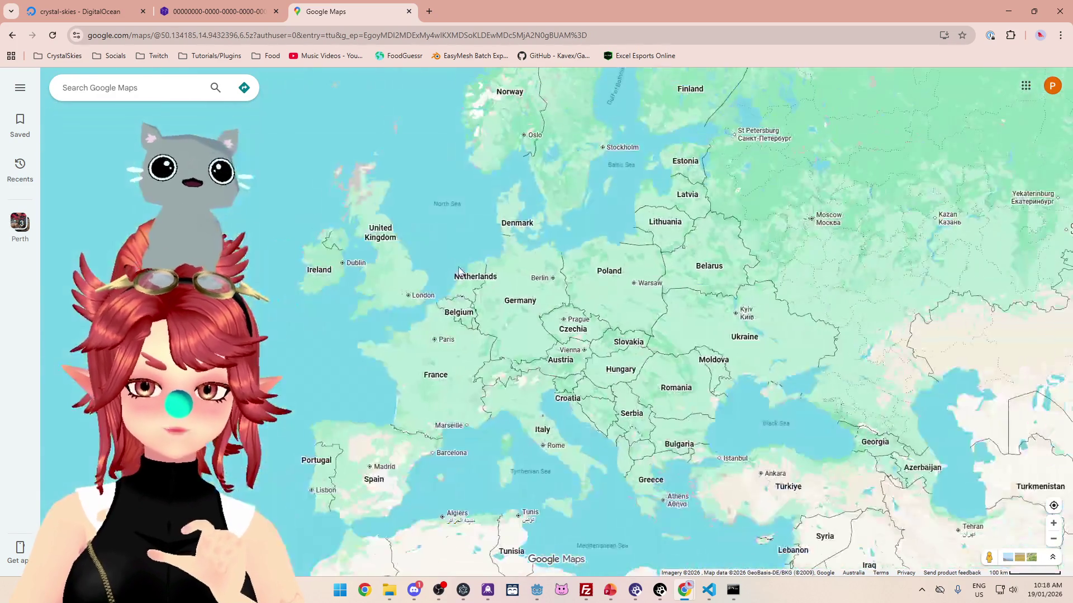
scroll(620, 392, up, 2)
scroll(579, 298, down, 4)
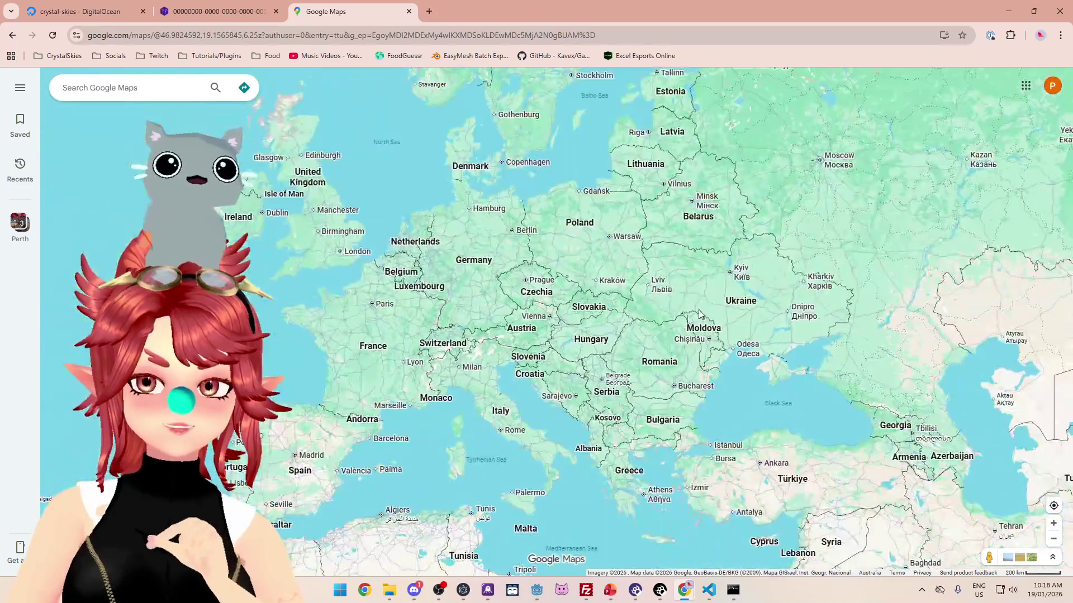
scroll(579, 297, up, 4)
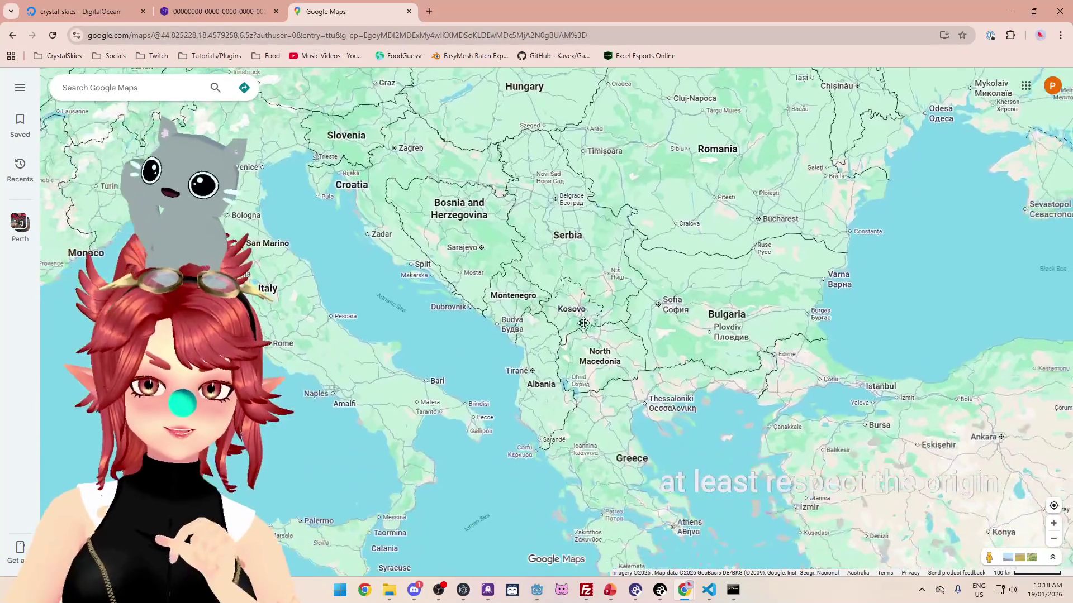
scroll(583, 326, up, 2)
Step: Zoom in and out over the Balkans, then pull back to a Europe-wide view
scroll(531, 263, down, 2)
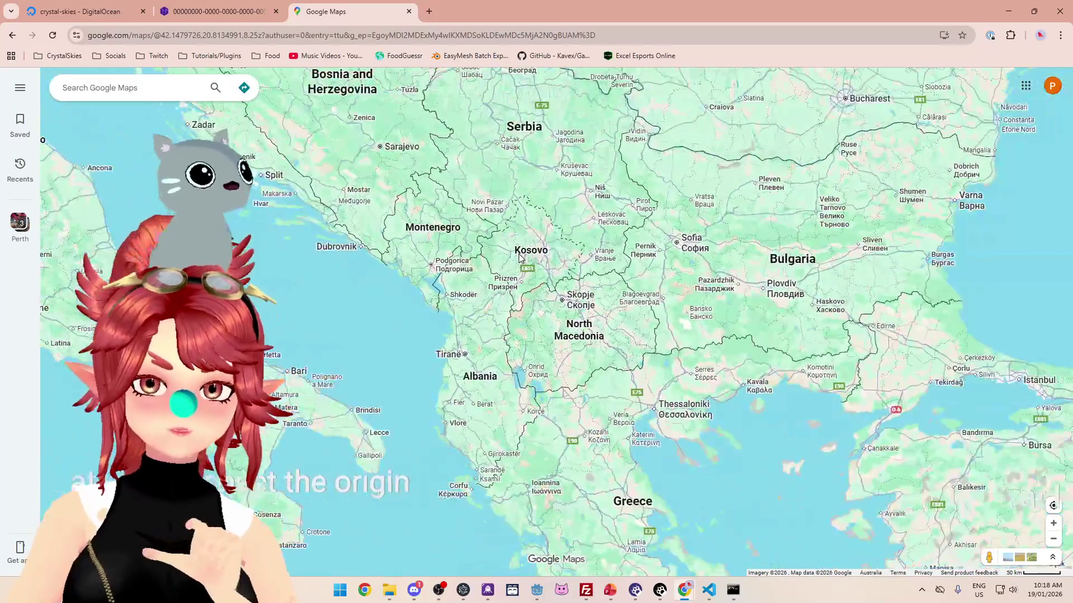
scroll(524, 258, down, 1)
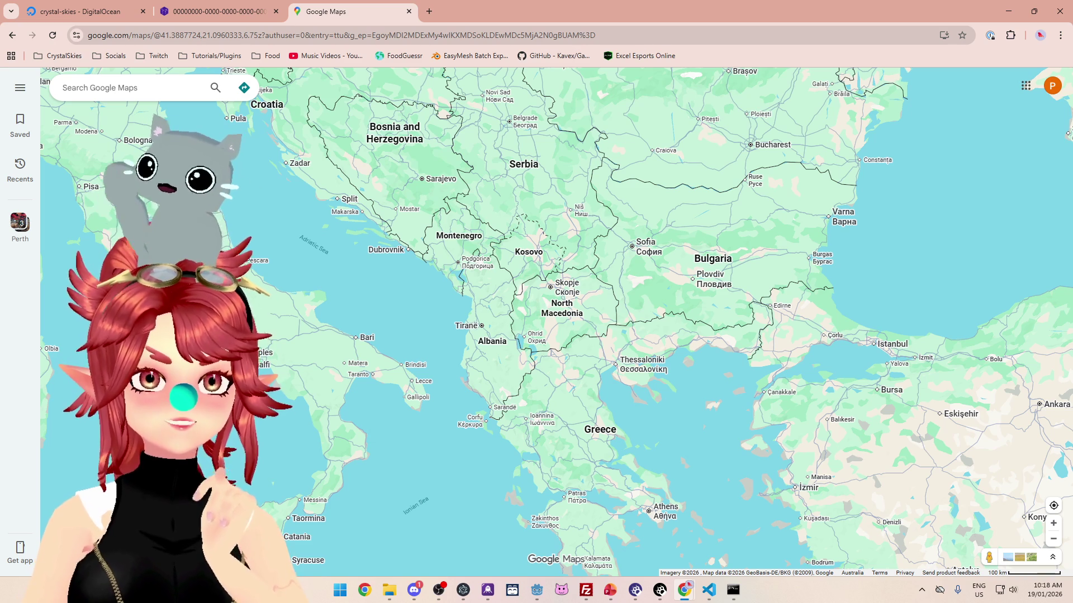
scroll(619, 193, down, 10)
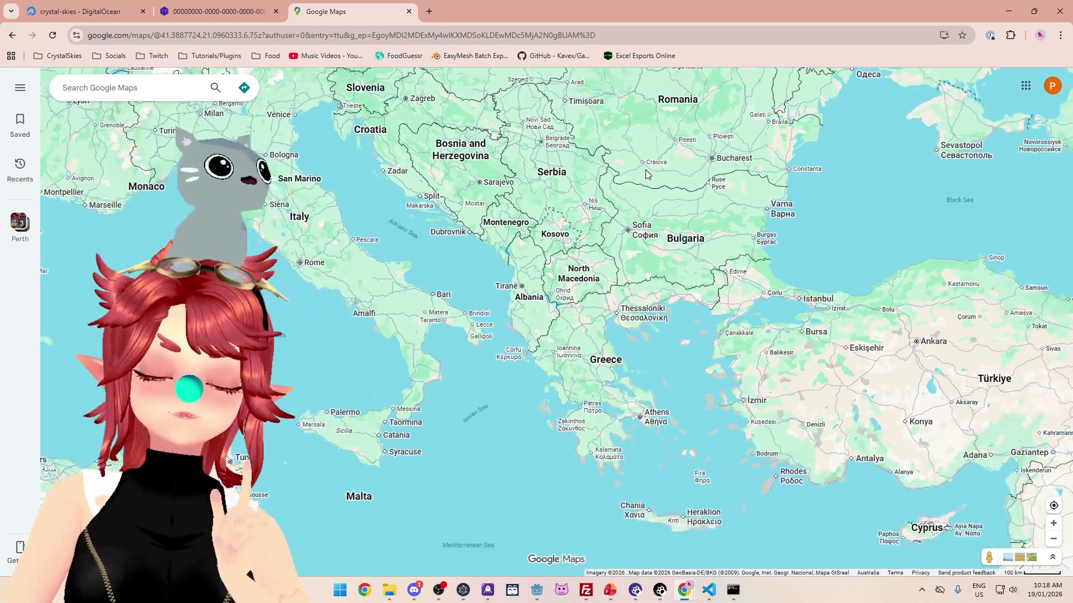
scroll(619, 240, up, 3)
scroll(618, 240, up, 8)
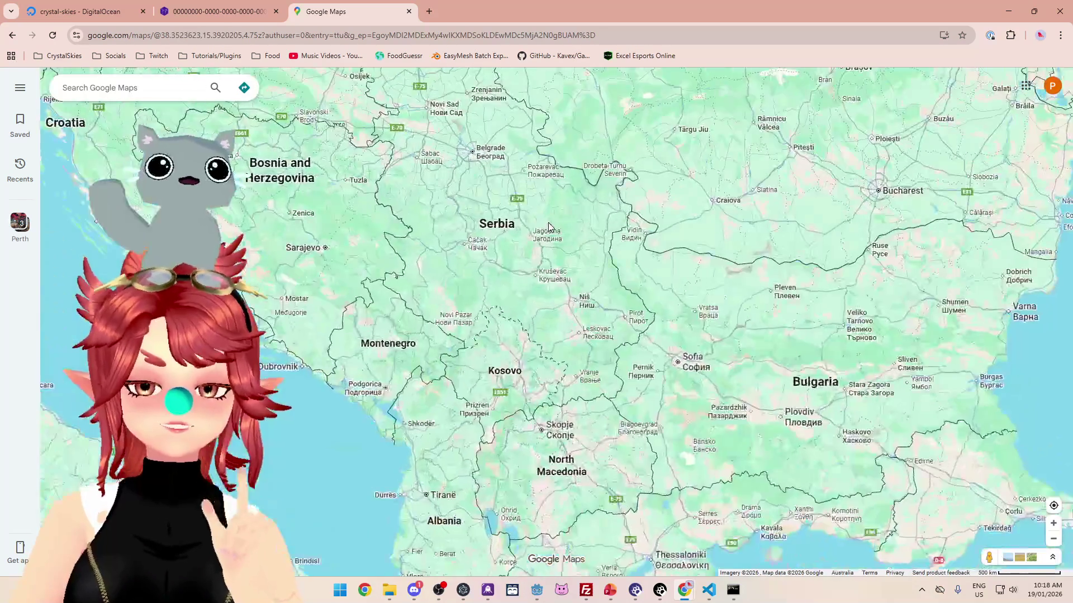
scroll(548, 223, down, 3)
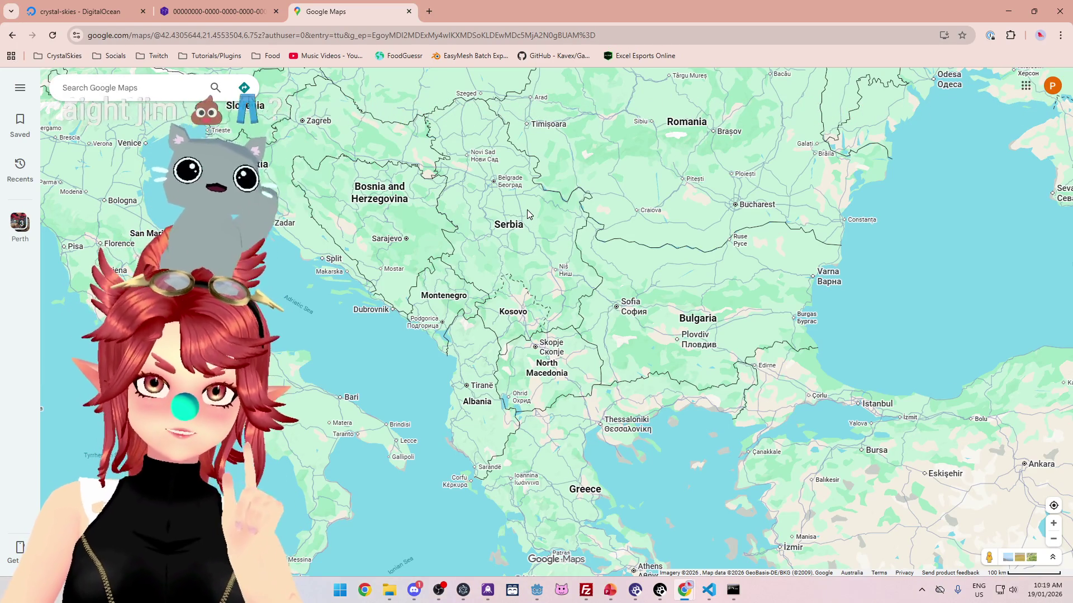
scroll(528, 212, down, 3)
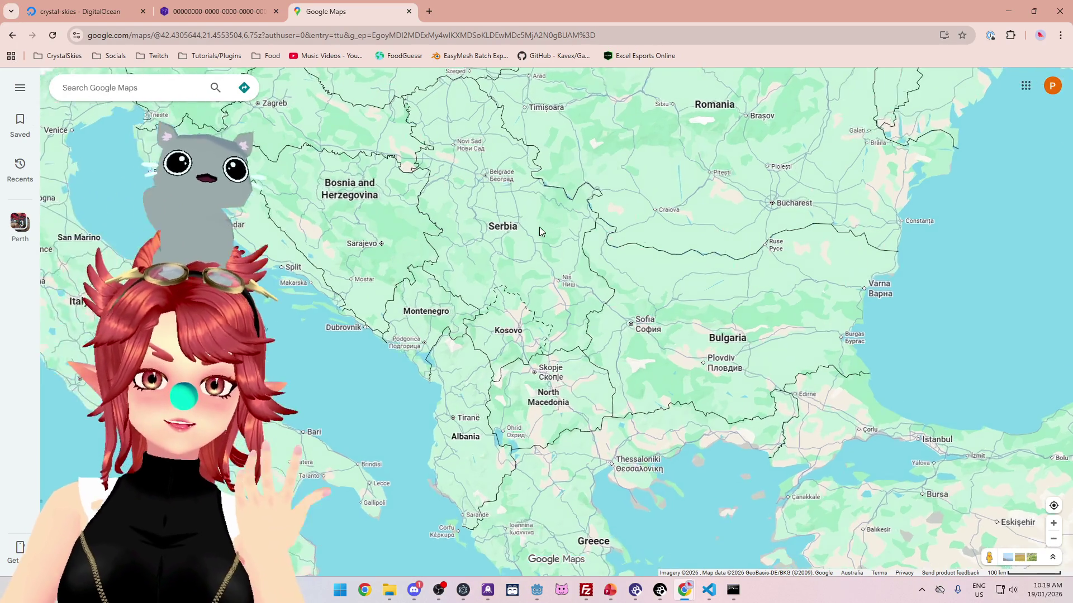
scroll(519, 212, down, 2)
scroll(515, 170, up, 3)
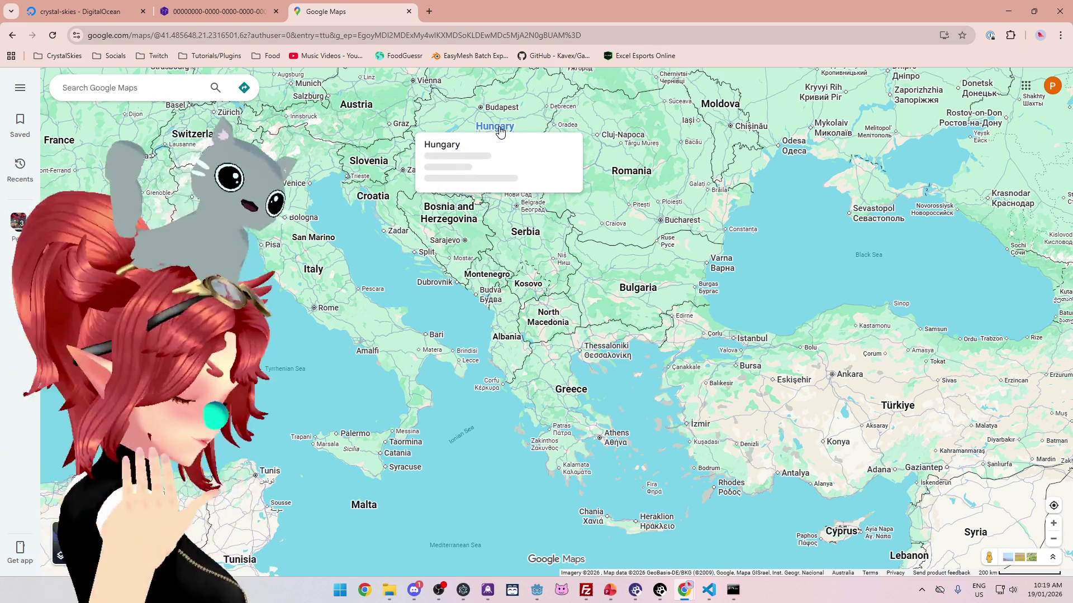
mouse_move(574, 114)
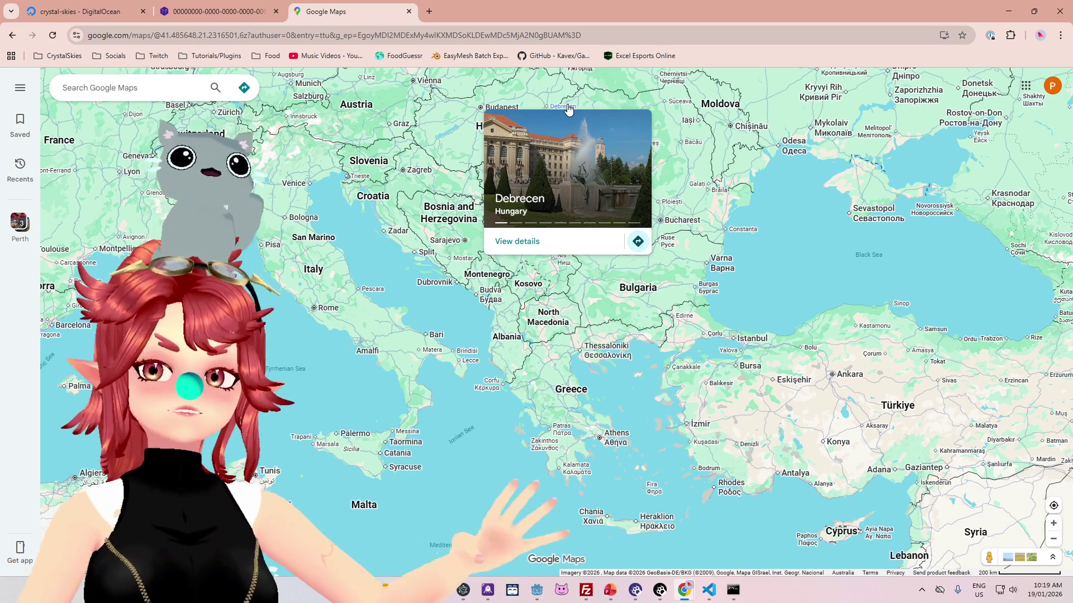
scroll(531, 338, down, 3)
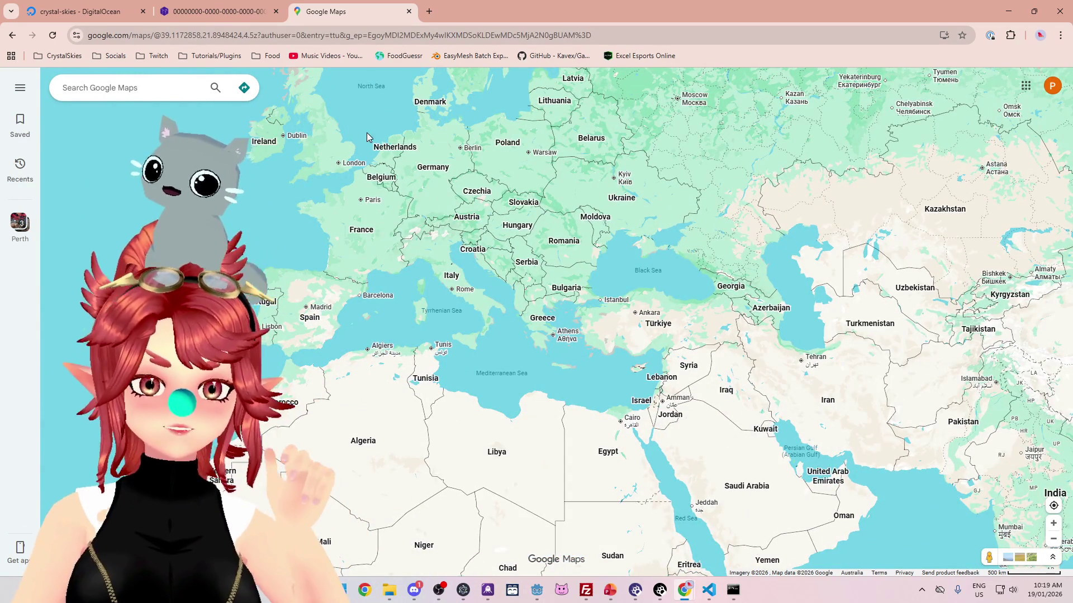
Step: Pan the map over Scandinavia, Europe and Africa, then close the Google Maps tab
drag(366, 118, 368, 169)
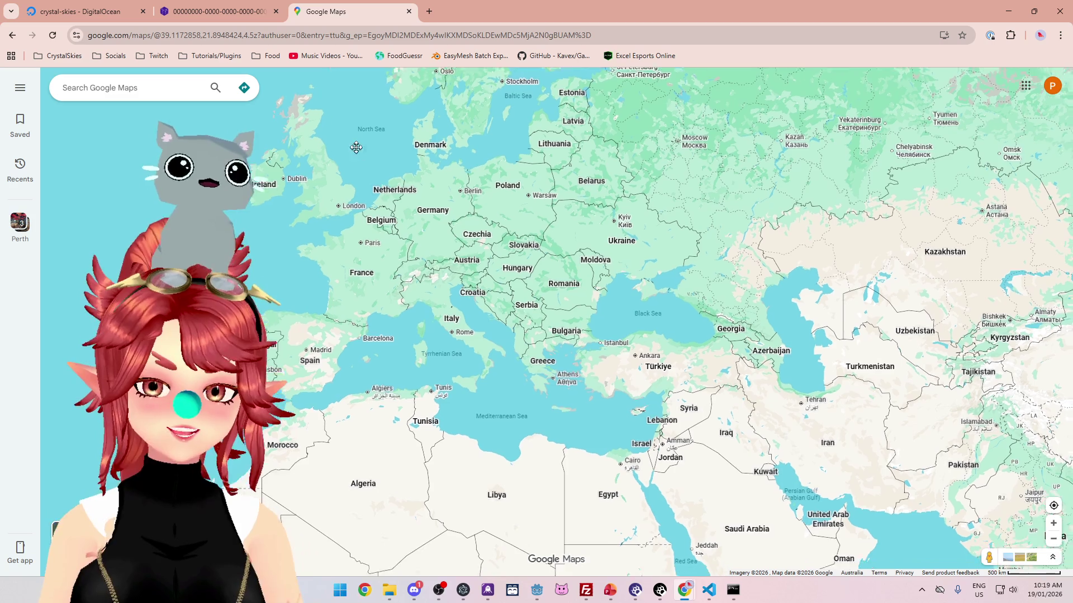
drag(563, 281, 550, 260)
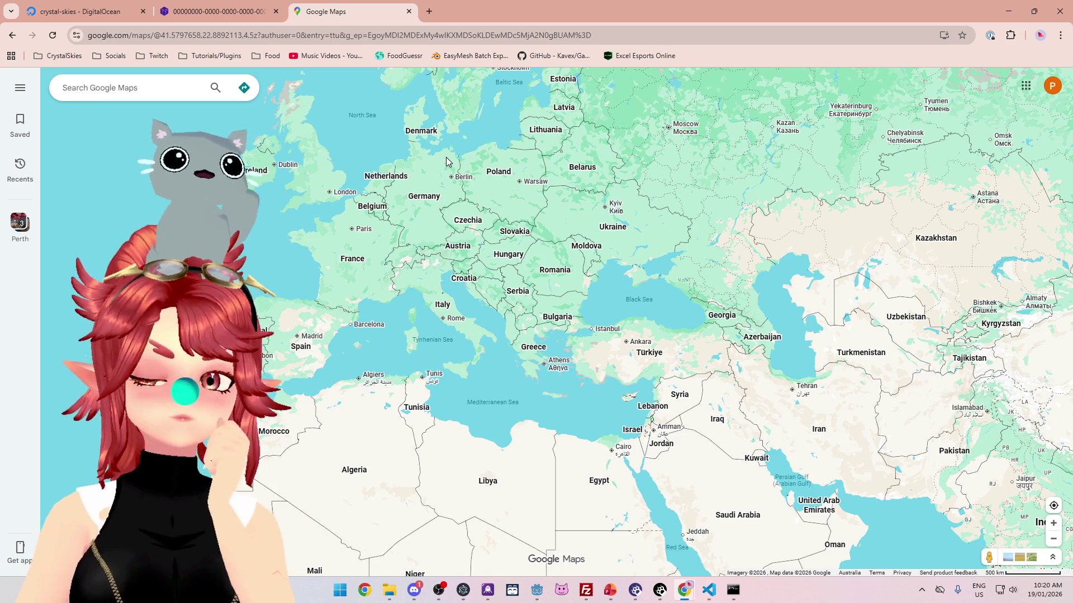
scroll(593, 261, up, 3)
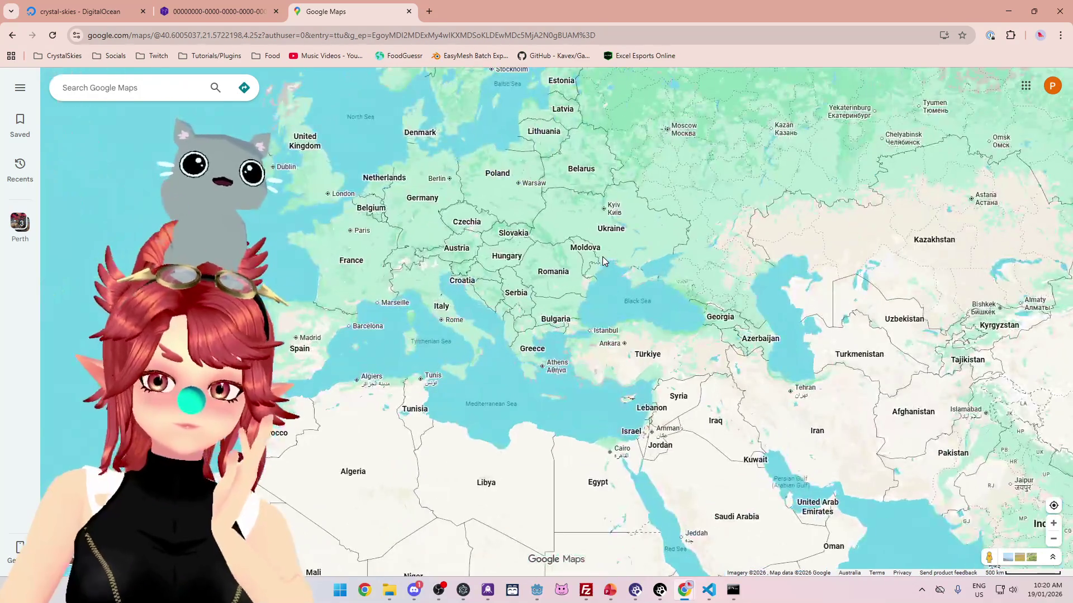
scroll(603, 260, down, 5)
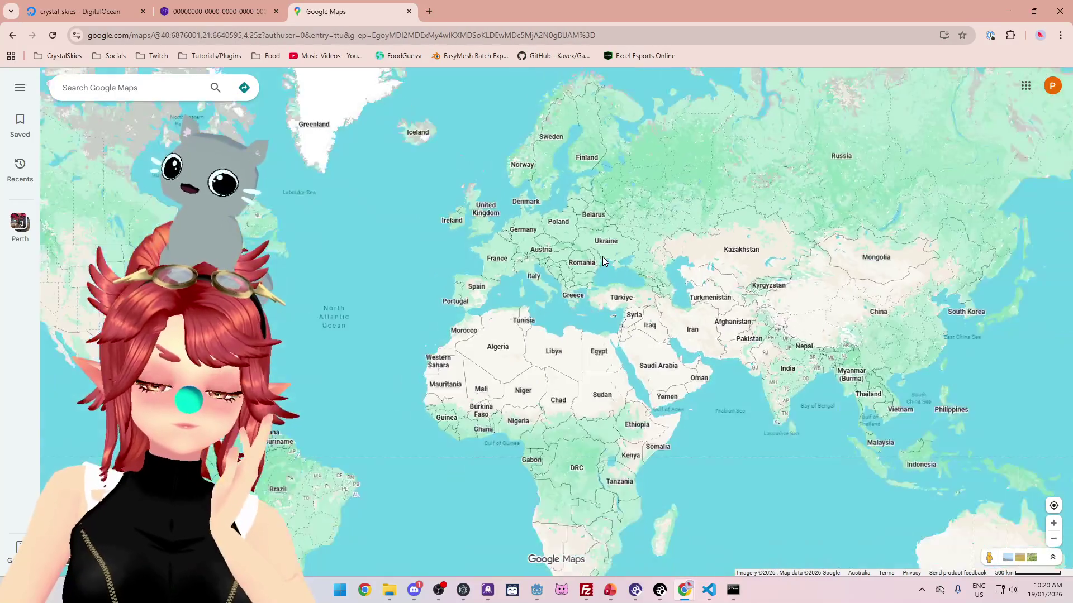
scroll(603, 261, up, 1)
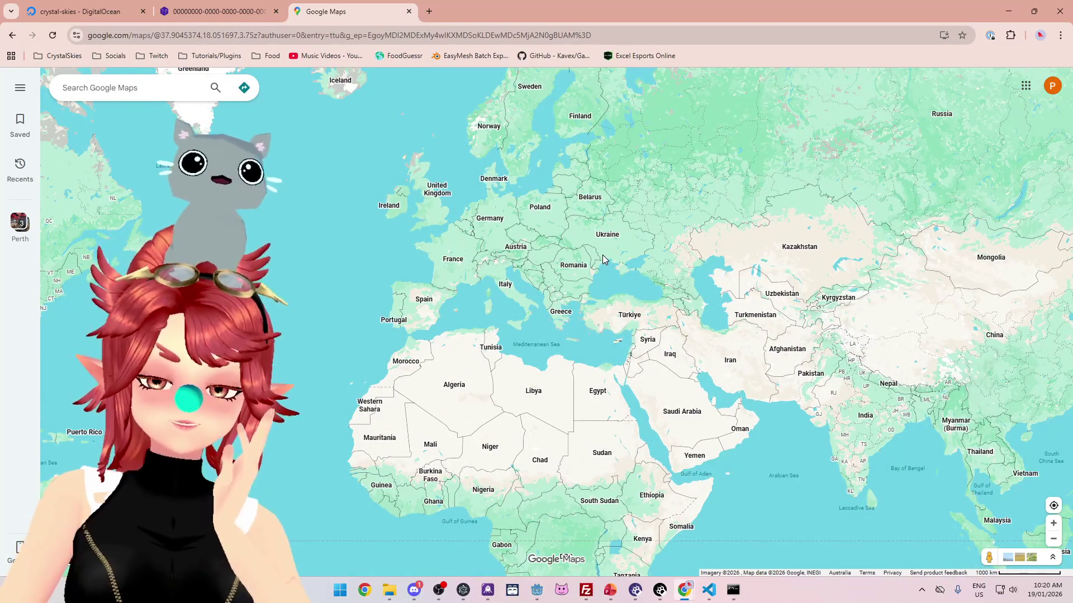
scroll(603, 260, up, 1)
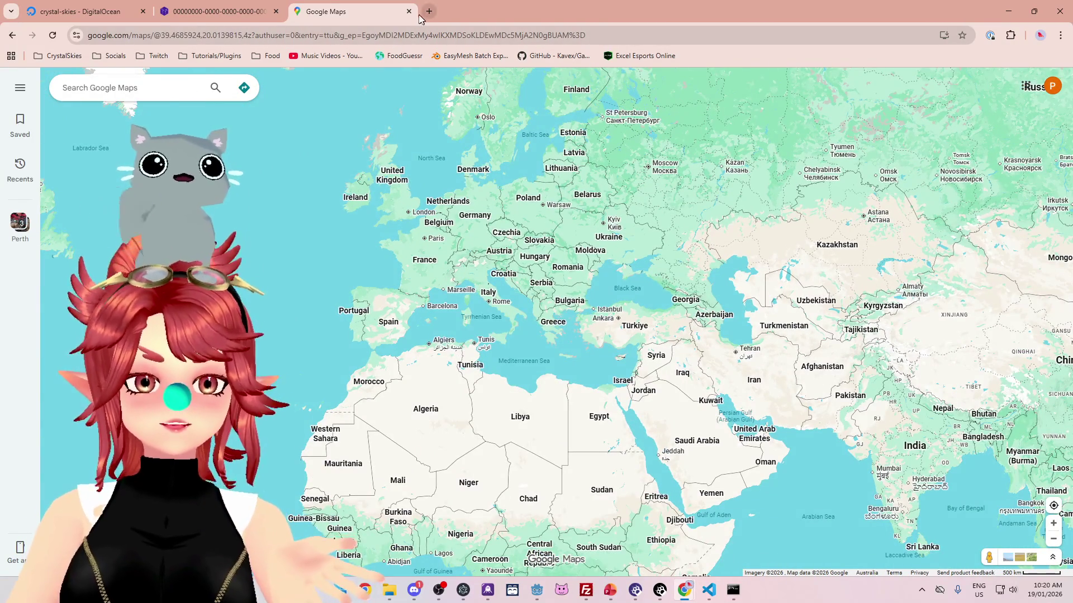
click(409, 12)
Step: Minimize Chrome and scroll through monster.gd's unfinished collect_item function around line 269
click(1007, 11)
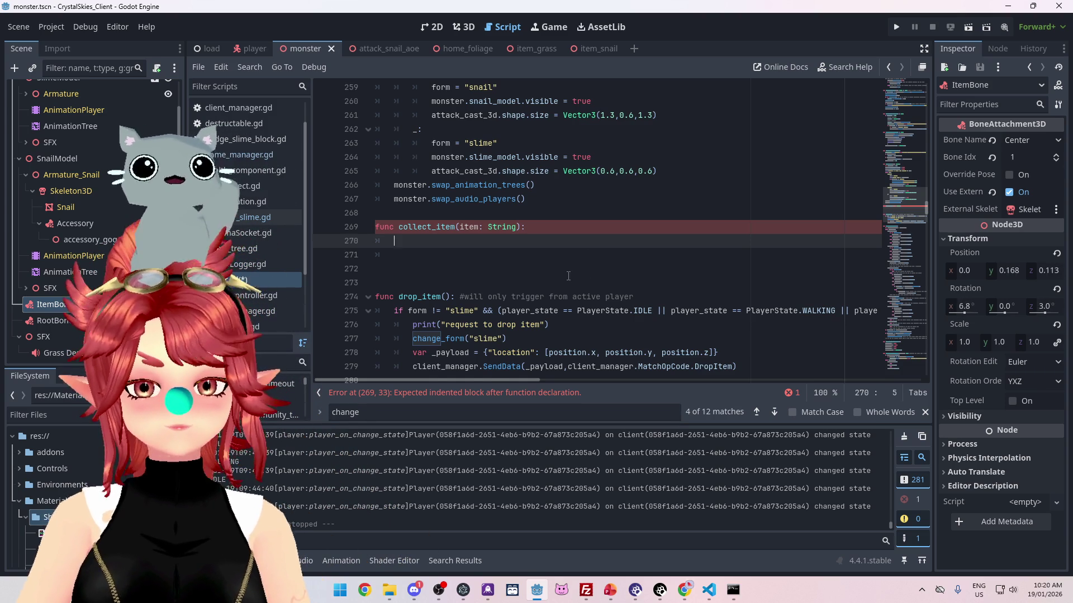
scroll(568, 276, up, 1)
scroll(568, 276, up, 2)
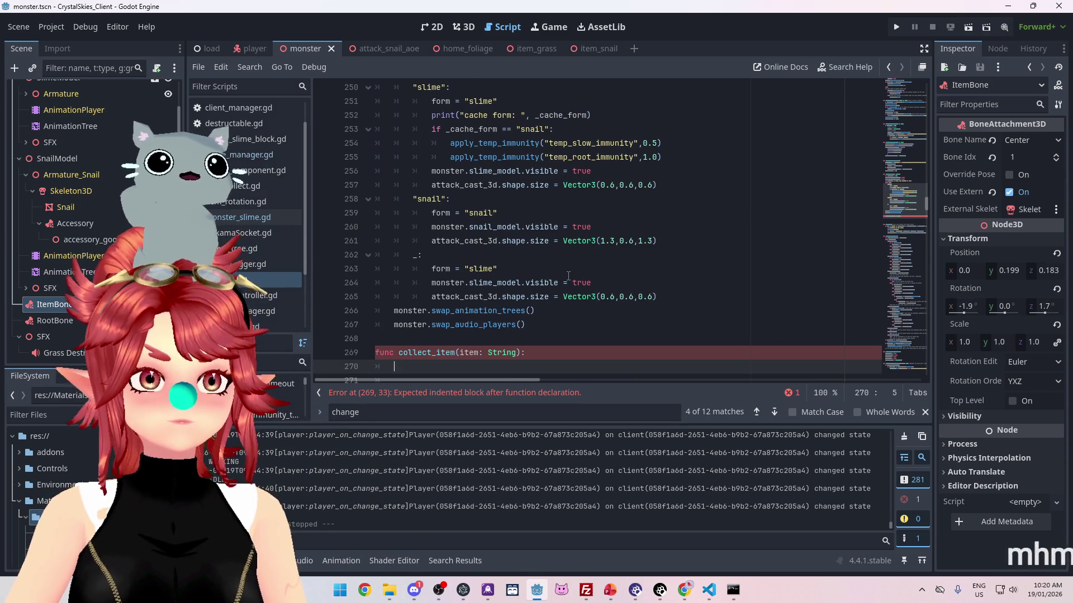
scroll(568, 276, up, 1)
scroll(568, 276, down, 4)
scroll(568, 276, up, 1)
scroll(568, 276, up, 5)
scroll(568, 276, down, 5)
scroll(568, 276, up, 5)
scroll(568, 276, down, 4)
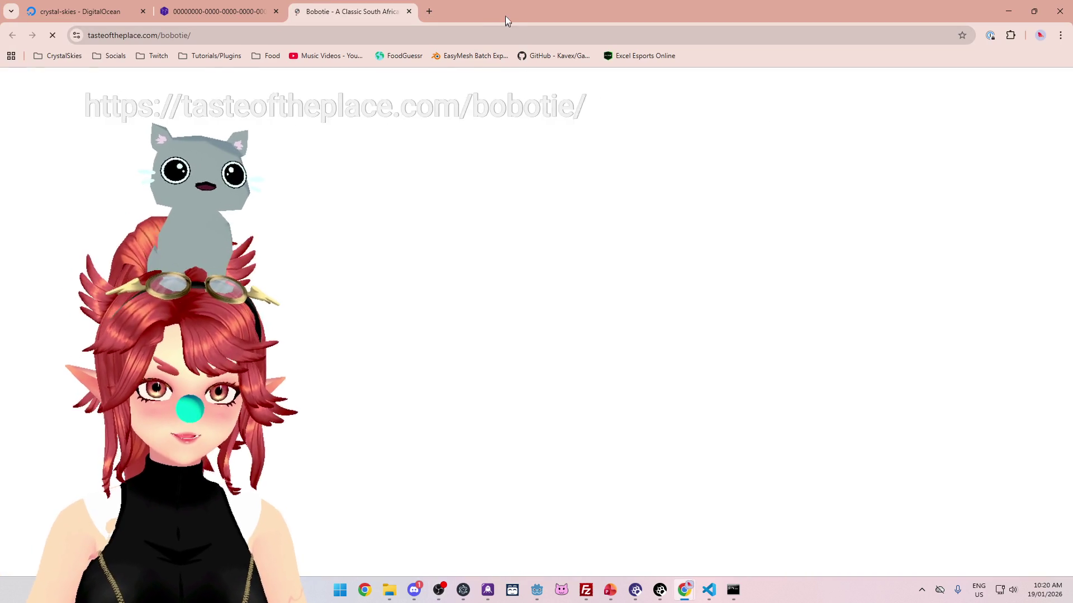
Step: Scroll the bobotie page down to the casserole photo and back up to the intro
scroll(523, 246, down, 3)
scroll(523, 246, down, 4)
scroll(475, 254, up, 7)
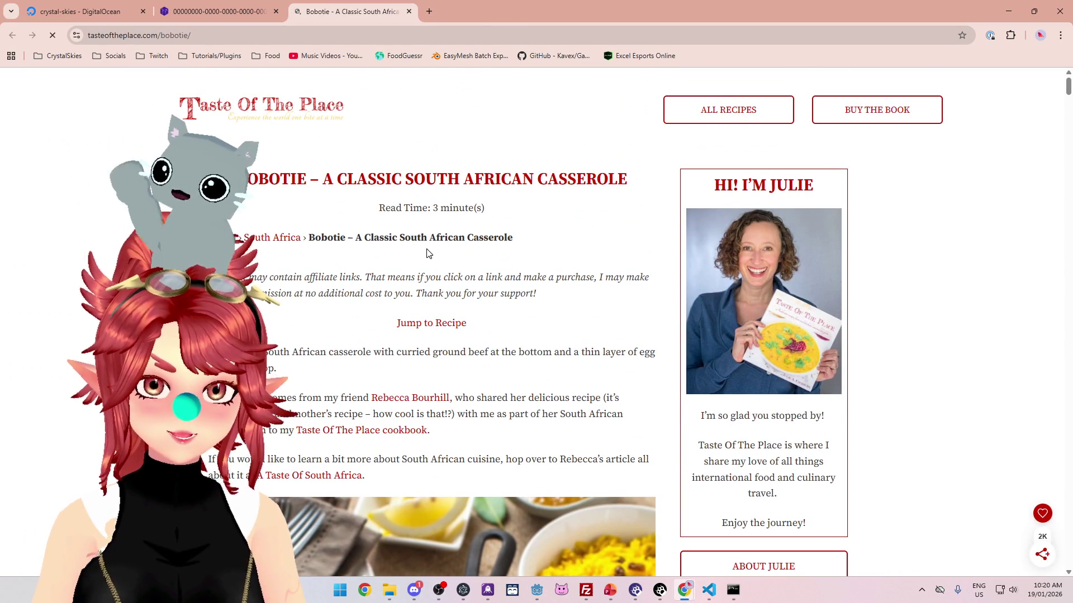
scroll(428, 251, down, 4)
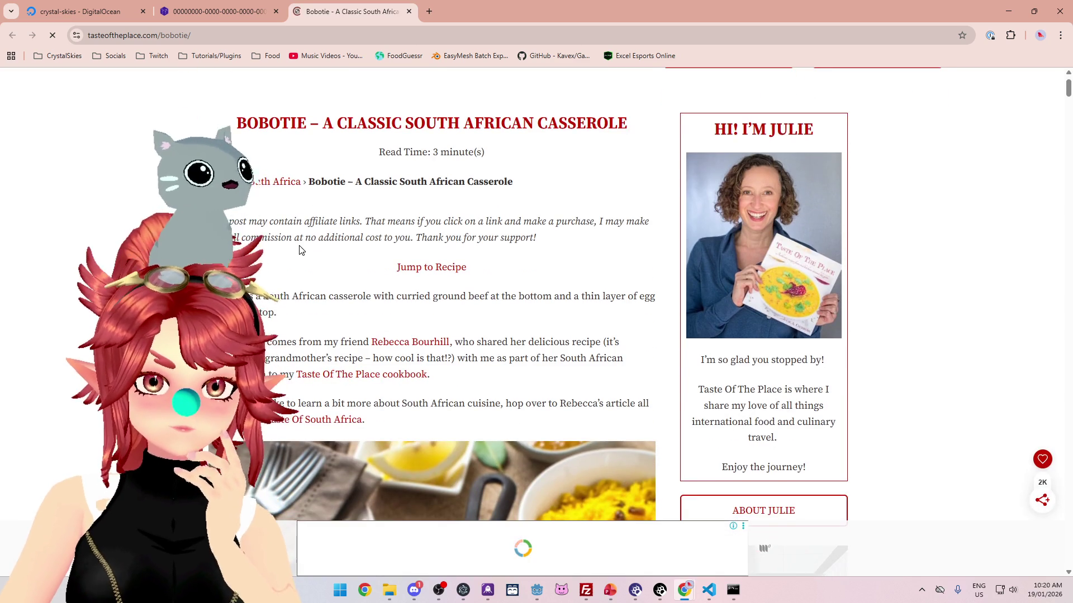
scroll(407, 197, up, 1)
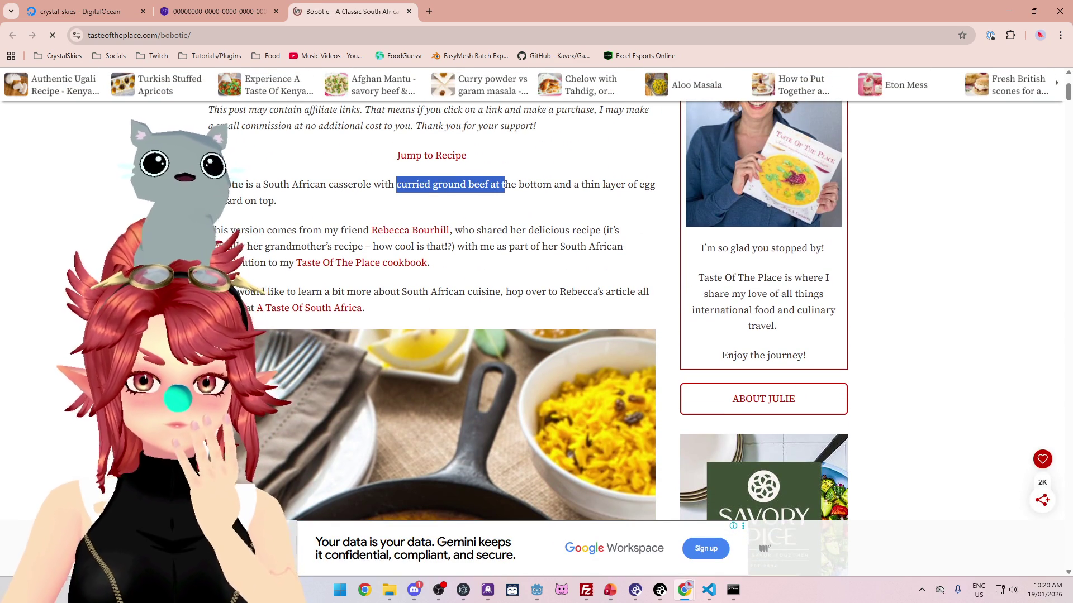
scroll(522, 271, down, 12)
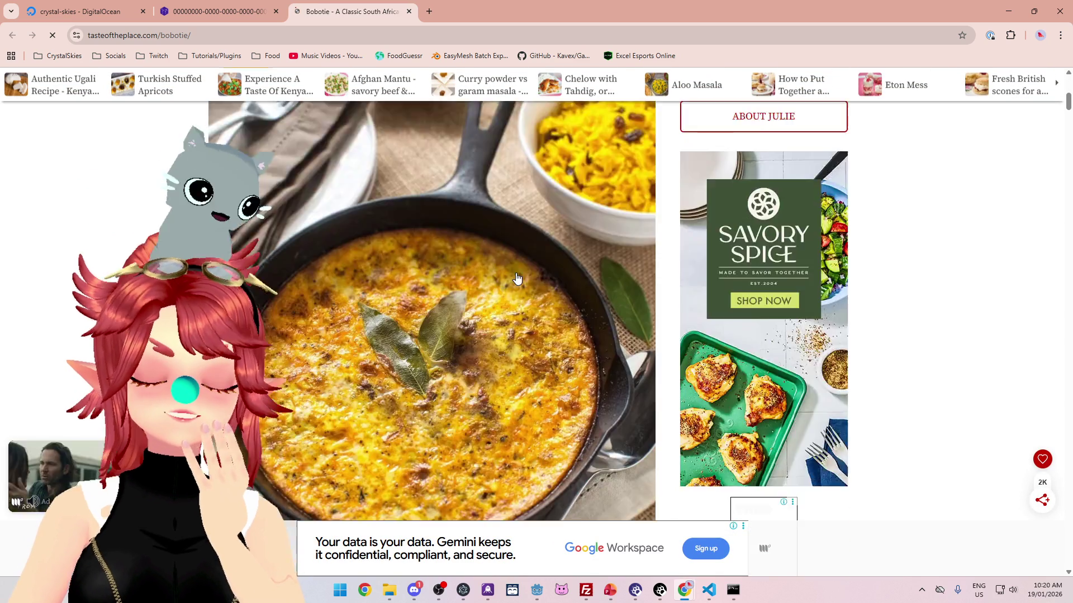
scroll(515, 276, up, 5)
scroll(515, 271, up, 6)
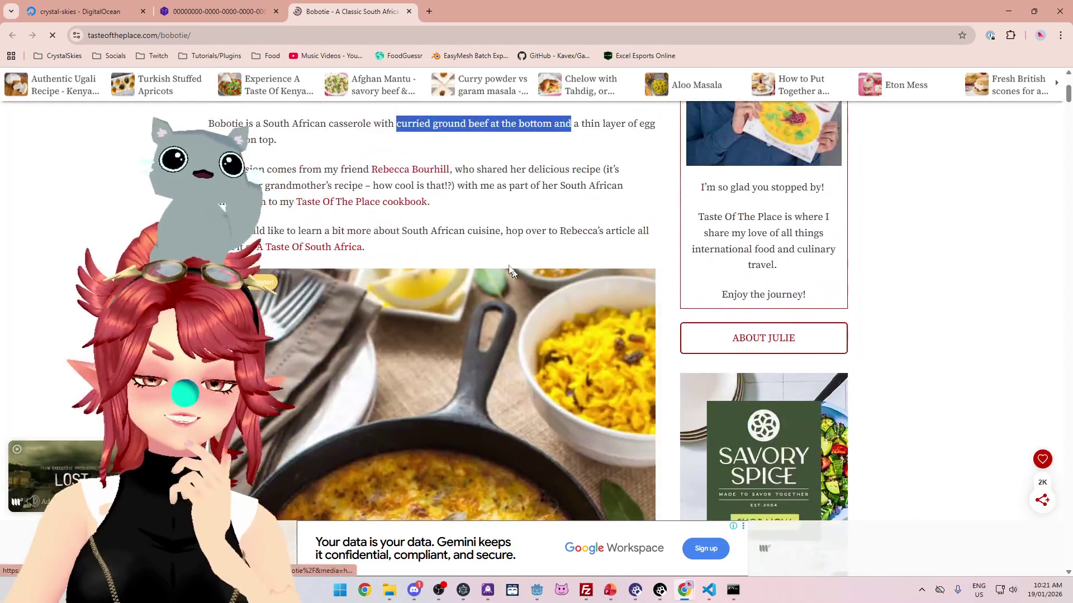
Step: Open Google Maps in a new tab via the Google apps launcher
click(429, 11)
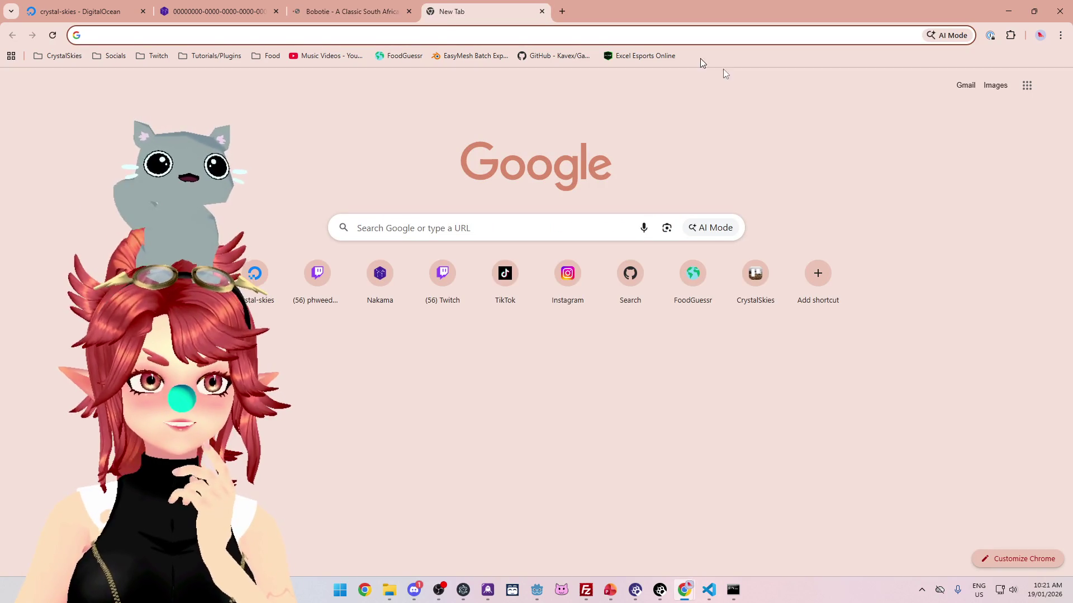
click(1026, 85)
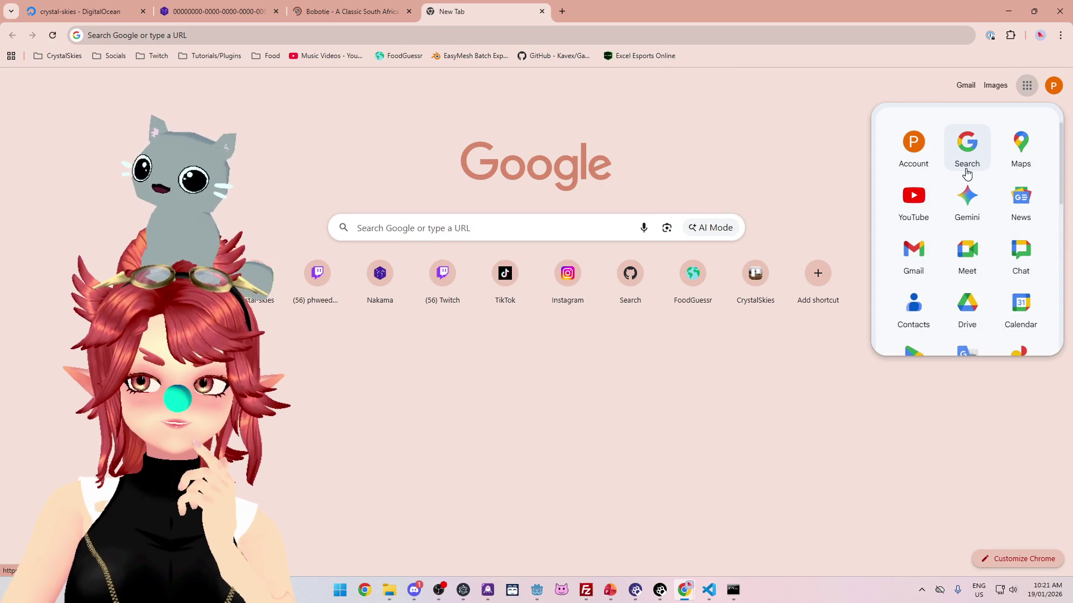
click(967, 170)
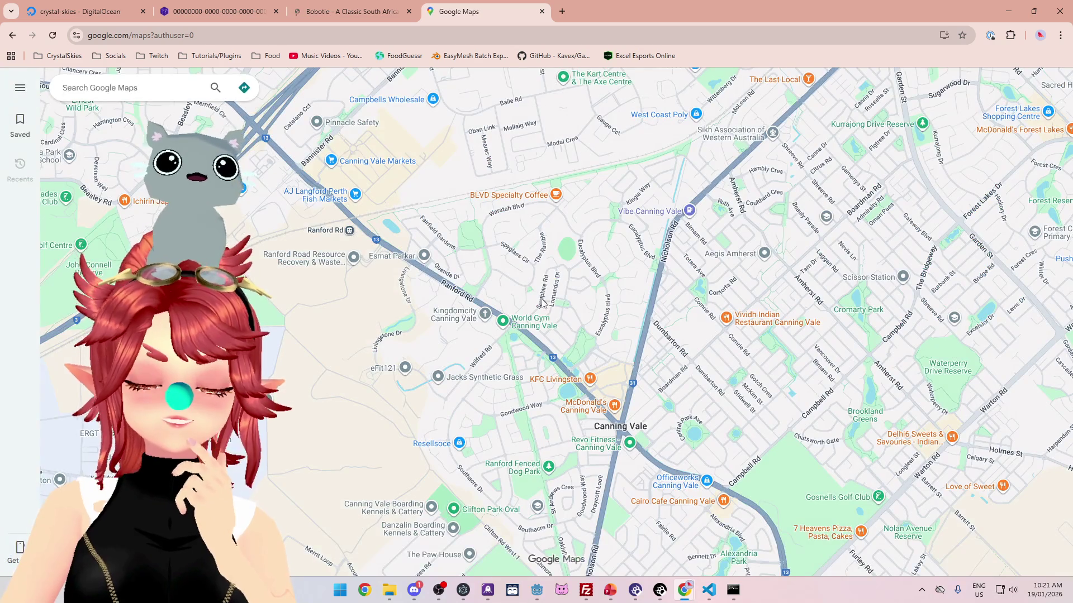
Step: Zoom out and pan to show Africa, the Indian Ocean and Australia
scroll(567, 350, down, 5)
scroll(567, 350, down, 6)
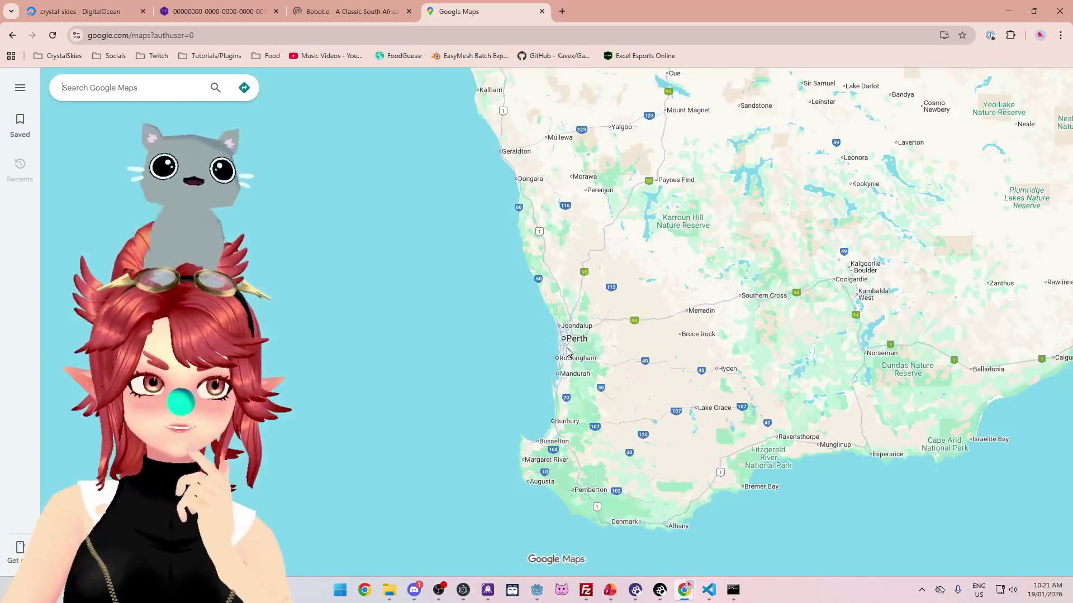
drag(484, 378, 498, 312)
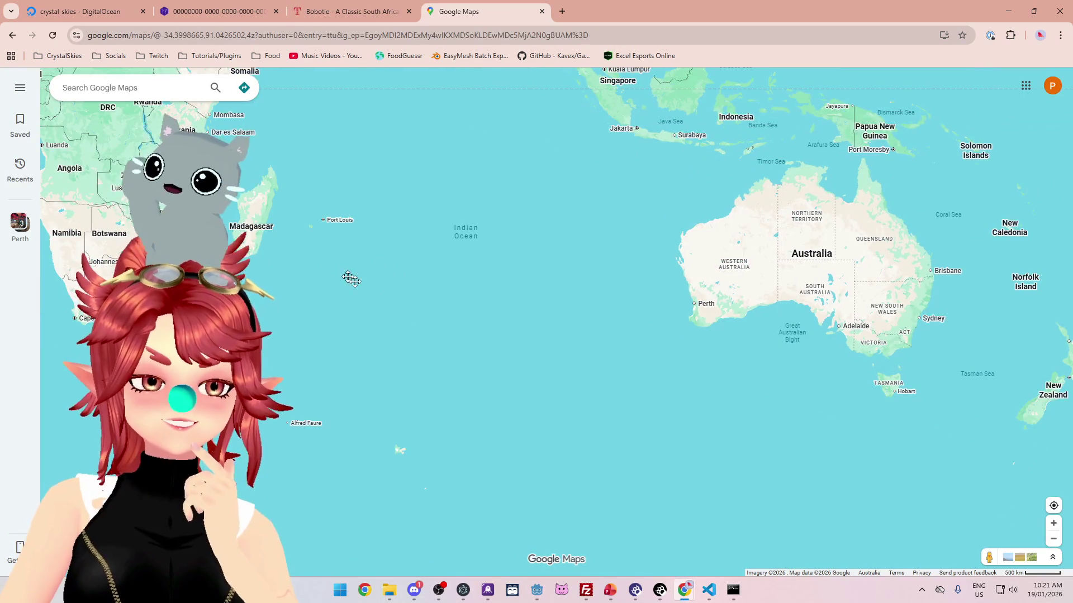
drag(329, 266, 475, 344)
scroll(475, 344, down, 3)
scroll(471, 366, up, 3)
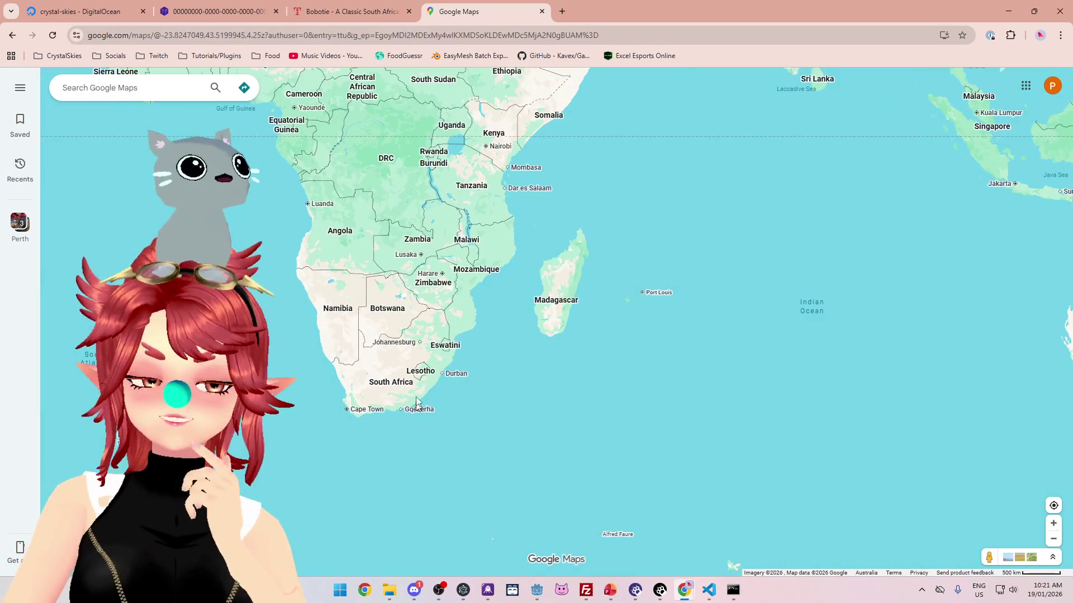
scroll(391, 399, down, 2)
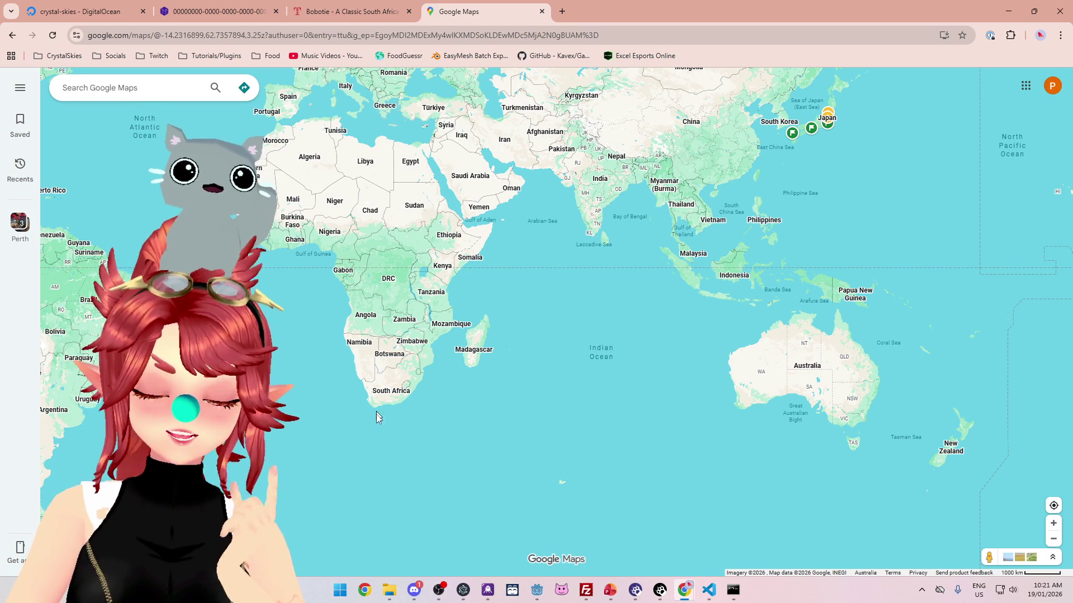
mouse_move(394, 396)
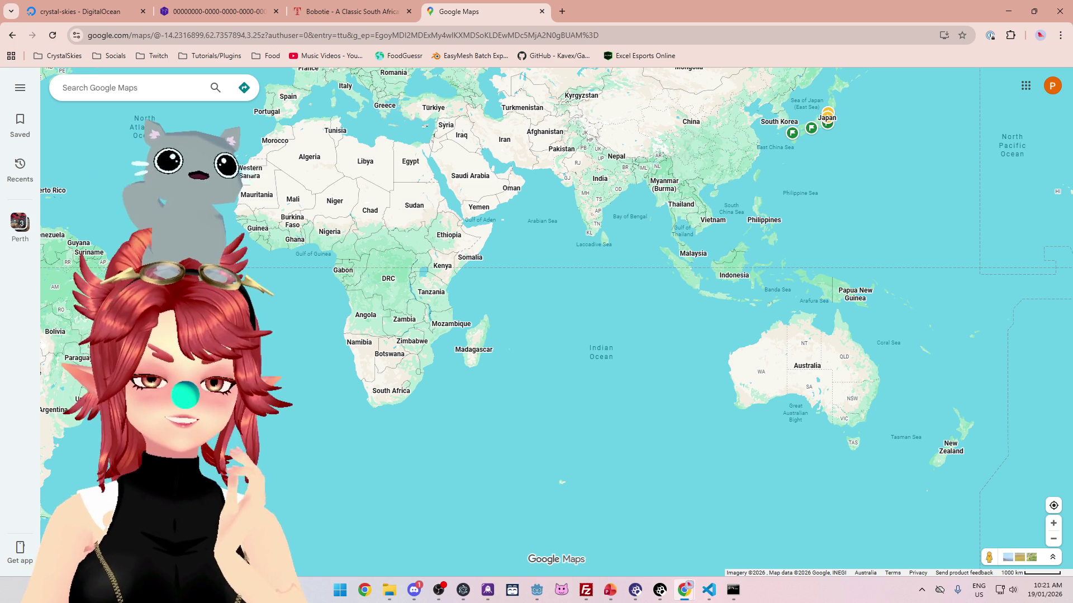
scroll(369, 416, up, 5)
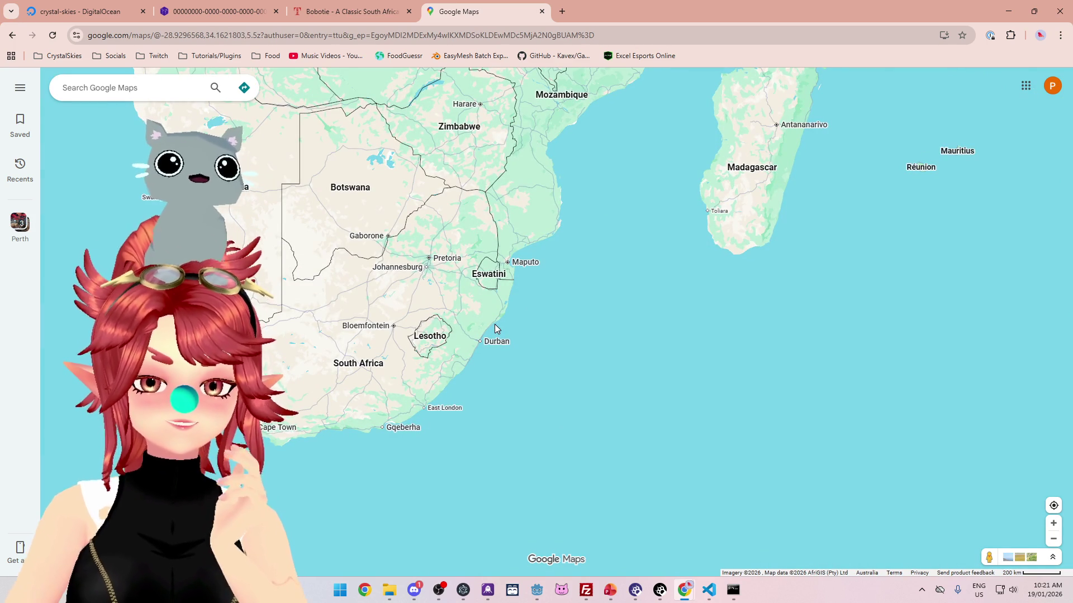
scroll(494, 324, down, 5)
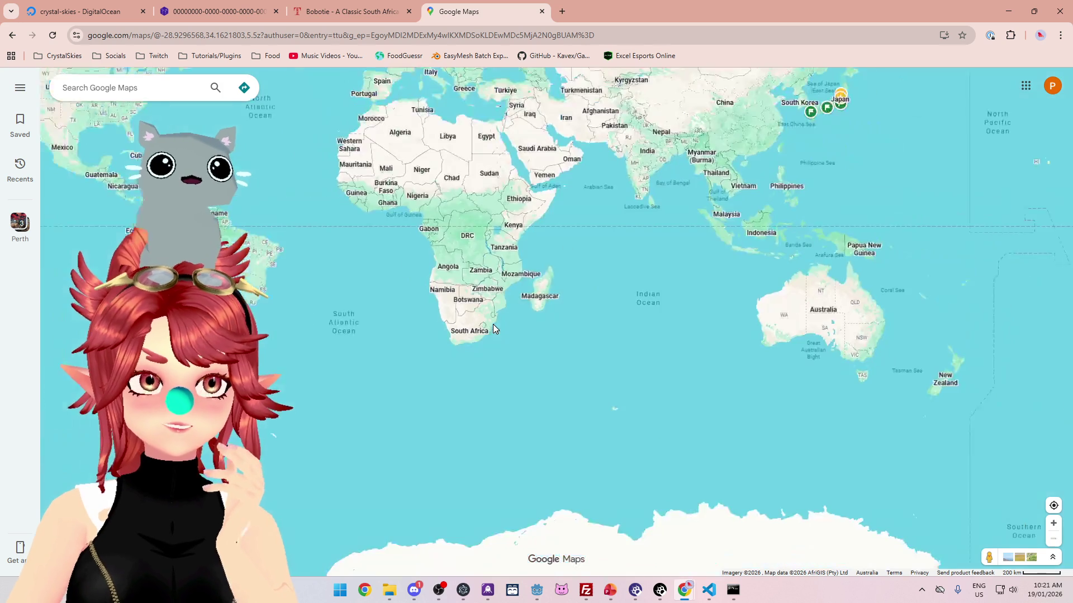
Step: Scroll through the Bobotie recipe article and back to its title, then close that tab
click(367, 17)
scroll(582, 343, down, 10)
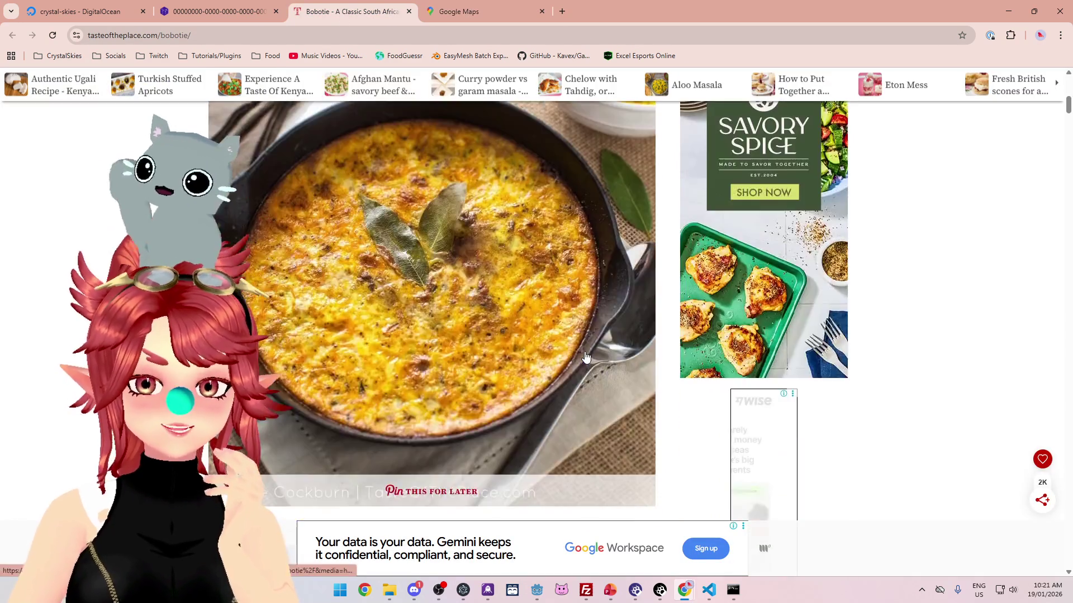
scroll(583, 343, down, 10)
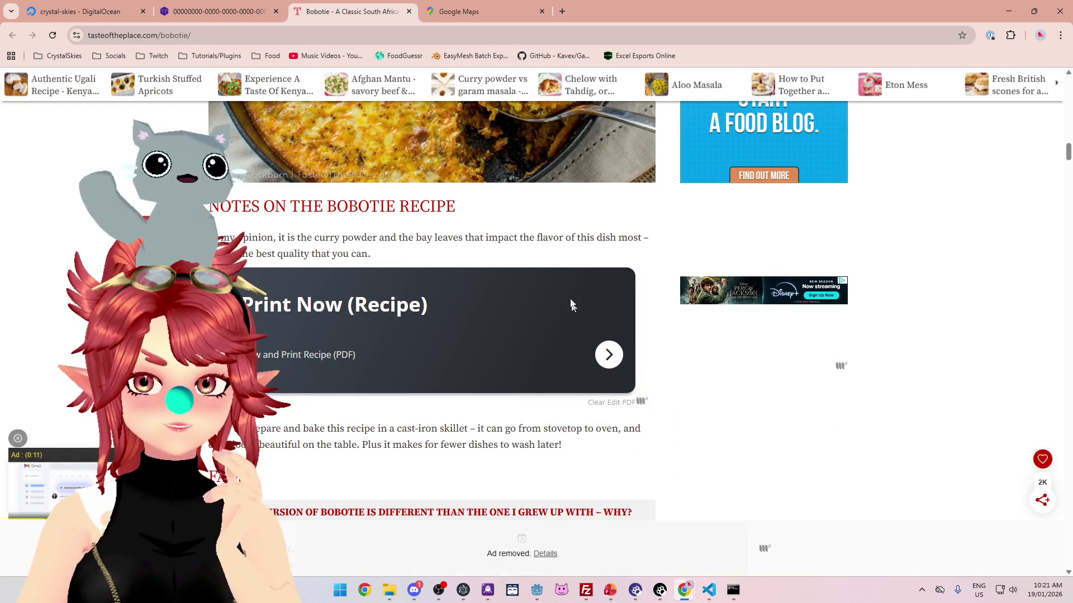
scroll(532, 242, down, 2)
scroll(531, 254, up, 15)
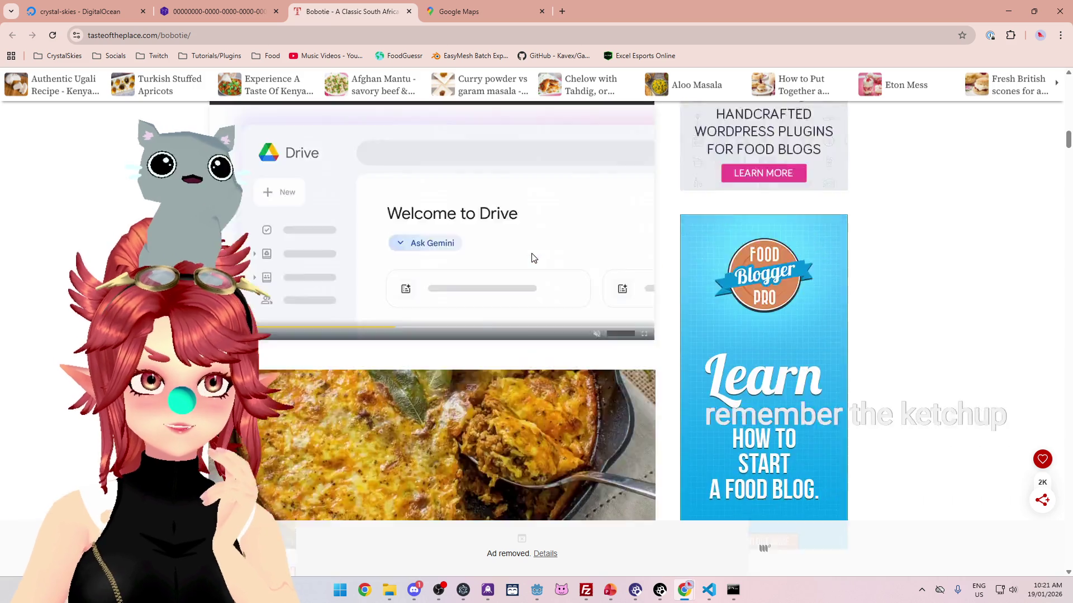
scroll(533, 258, up, 5)
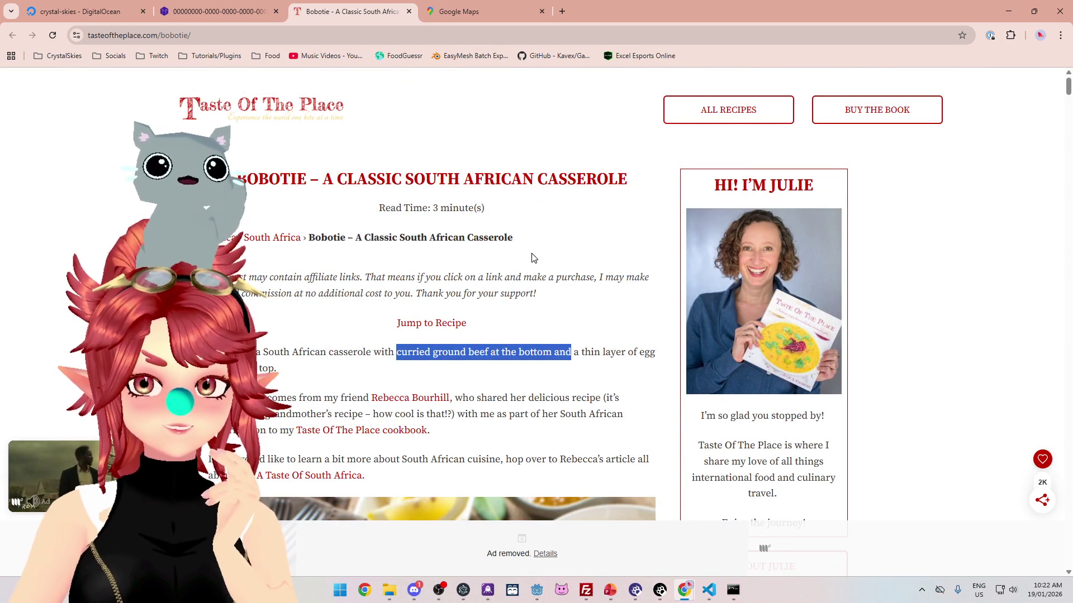
click(411, 15)
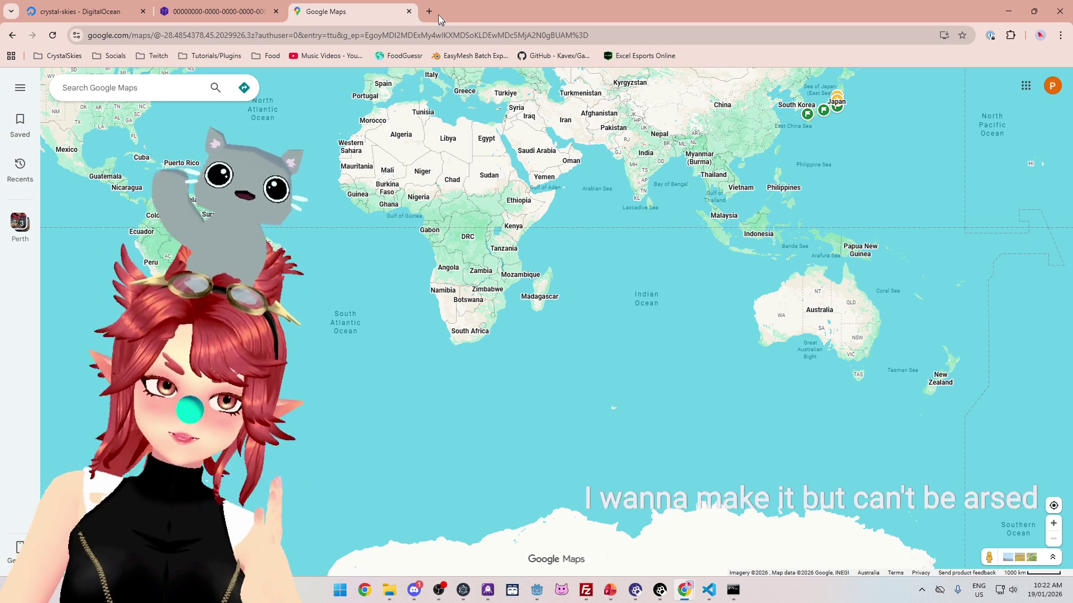
Step: Search Google for 'bobotie' in a new tab
click(429, 11)
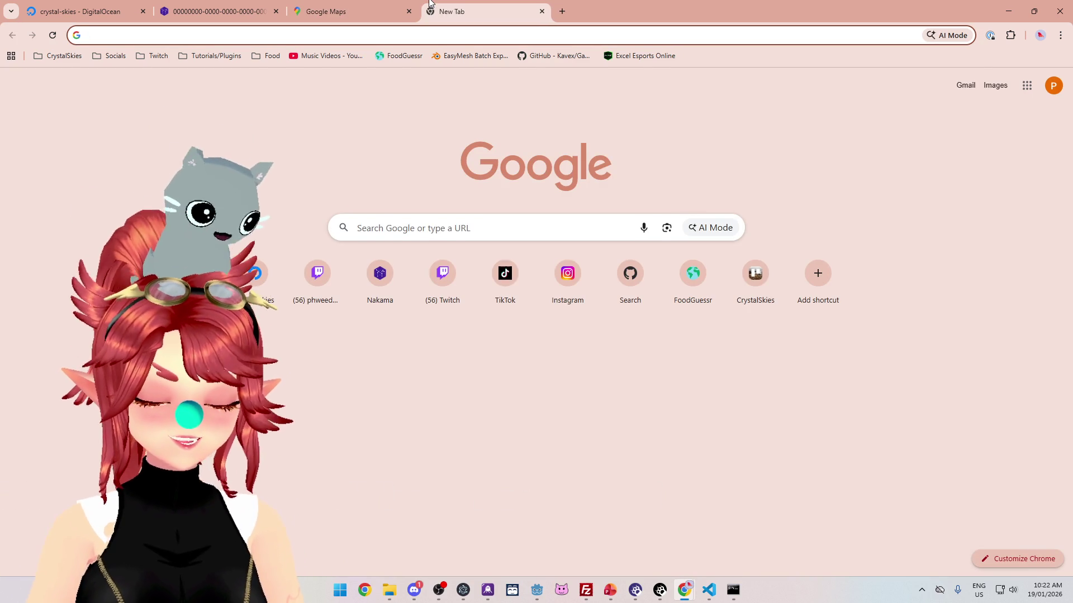
text(bobotie)
key(Return)
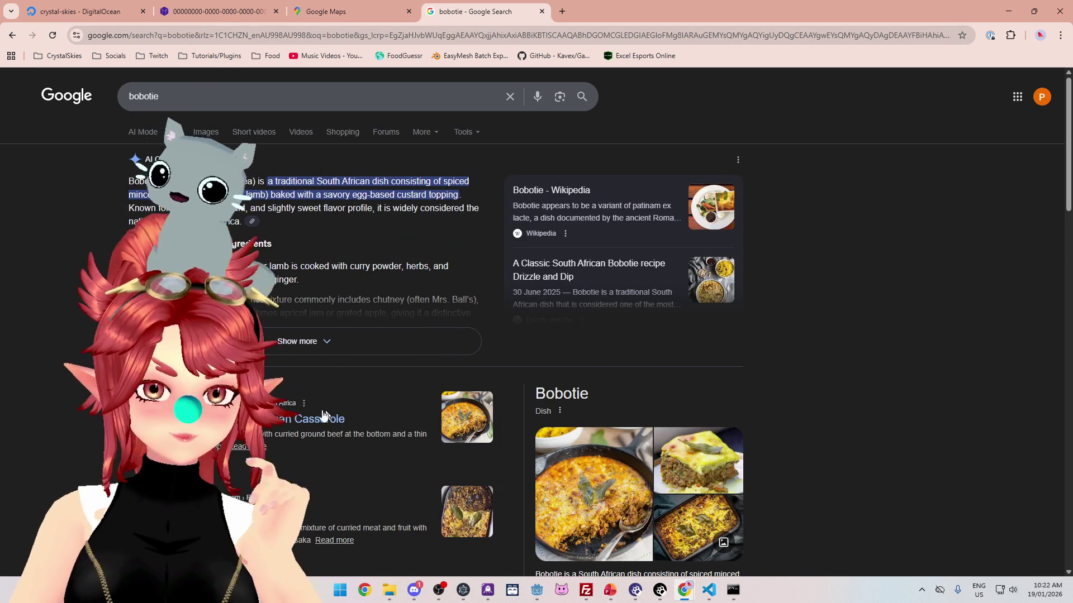
Step: Open the Taste Of The Place bobotie casserole result and scroll through its opening
click(275, 423)
scroll(403, 326, down, 4)
scroll(403, 326, down, 4)
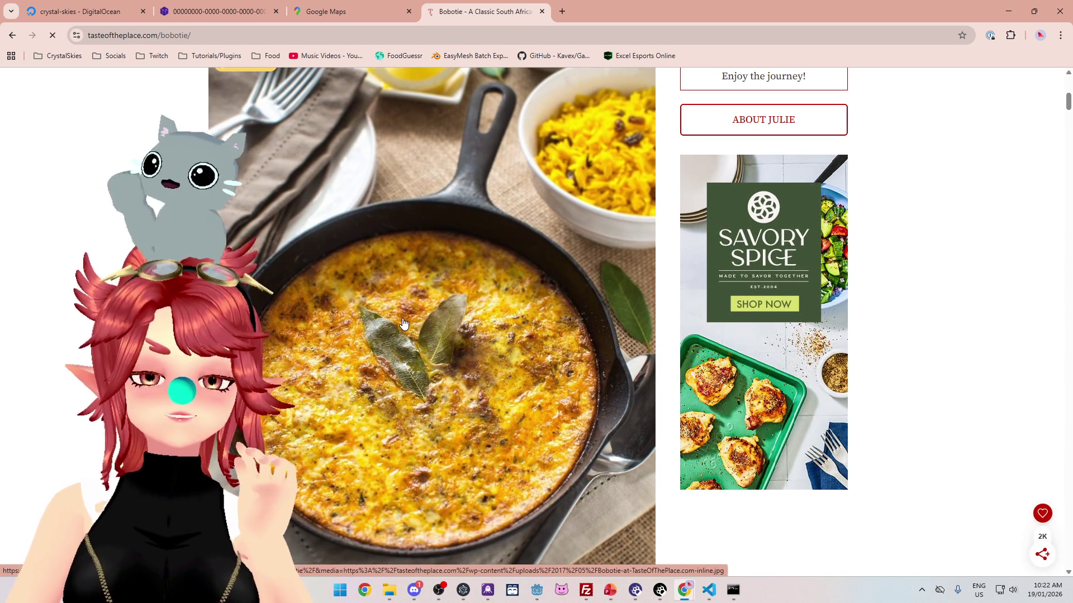
scroll(404, 323, down, 2)
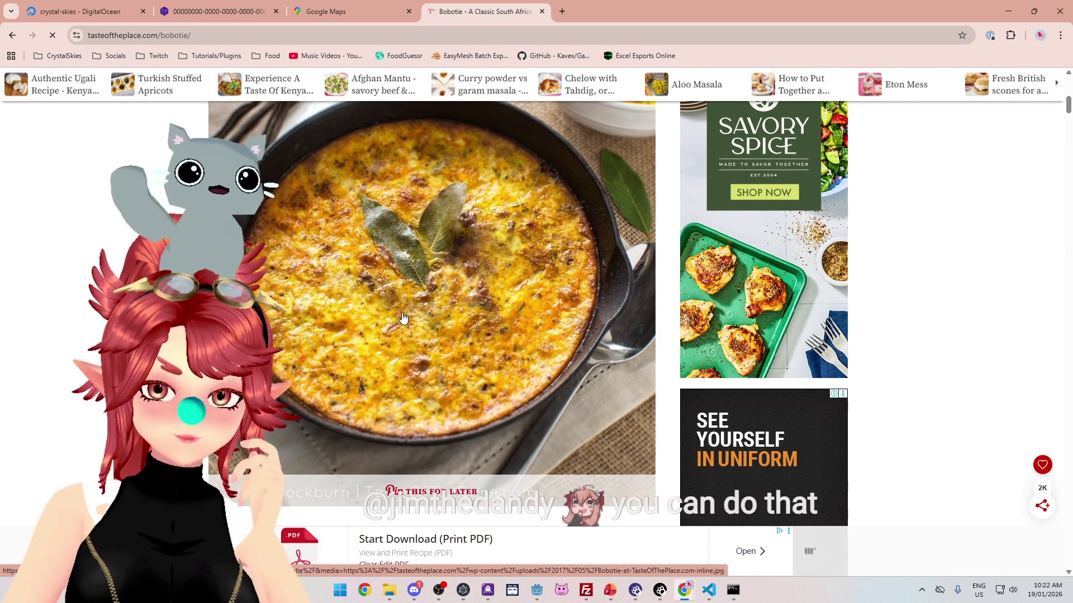
scroll(403, 316, down, 7)
scroll(424, 324, up, 8)
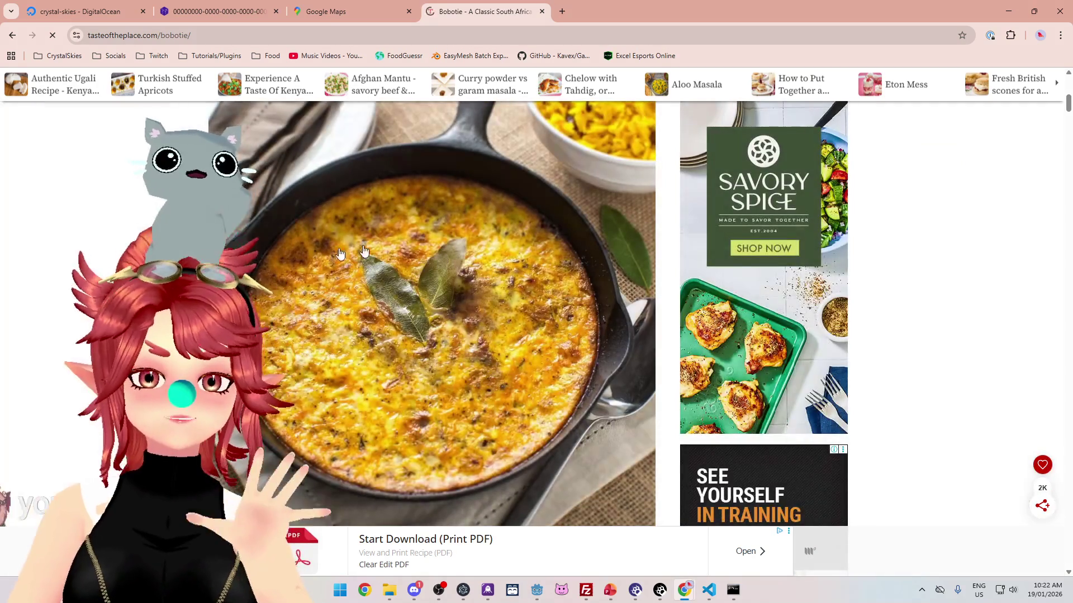
scroll(334, 380, up, 3)
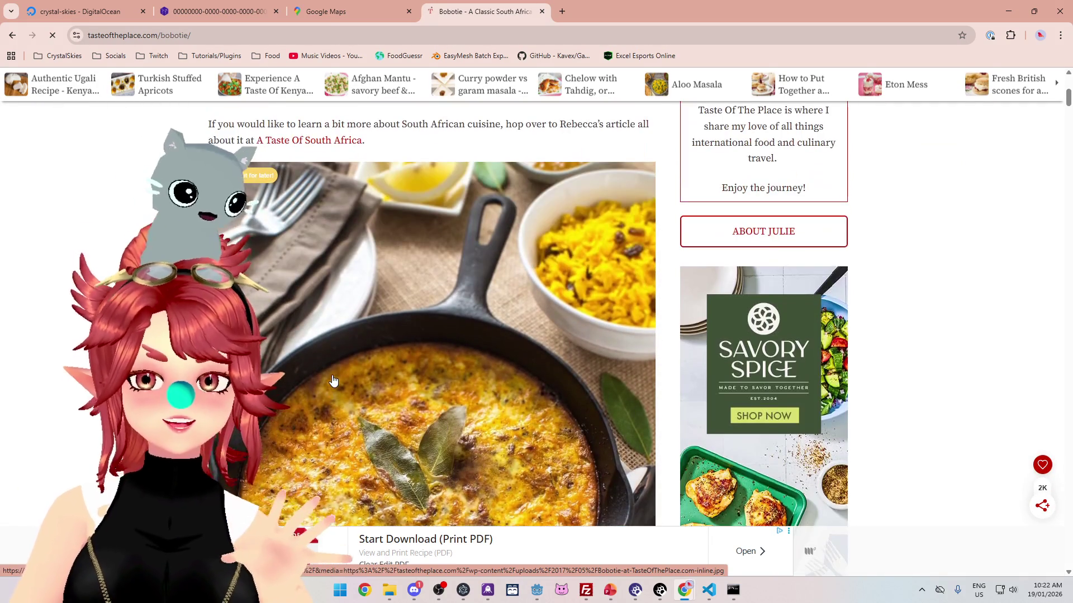
scroll(342, 378, up, 3)
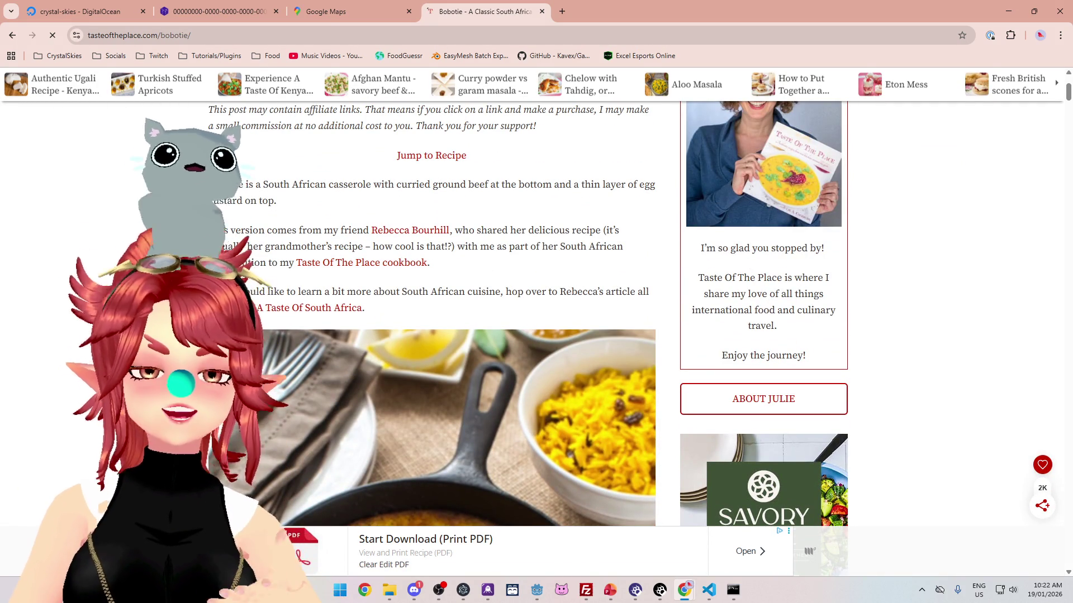
Step: Scroll down to the ingredient list with ground beef, curry powder, chutney and eggs
scroll(302, 219, down, 10)
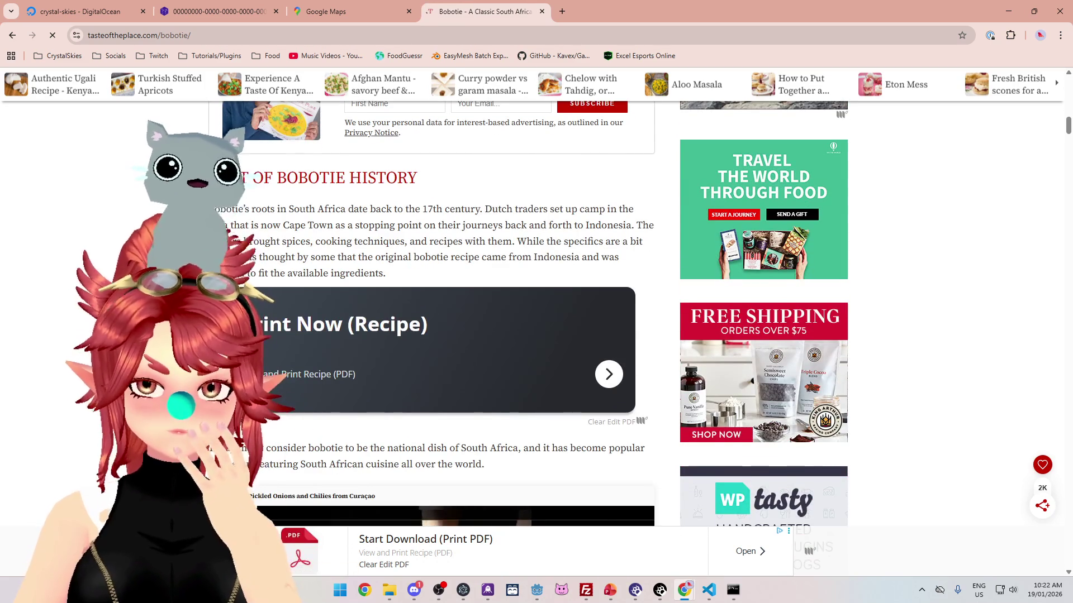
scroll(302, 219, down, 6)
scroll(301, 219, down, 5)
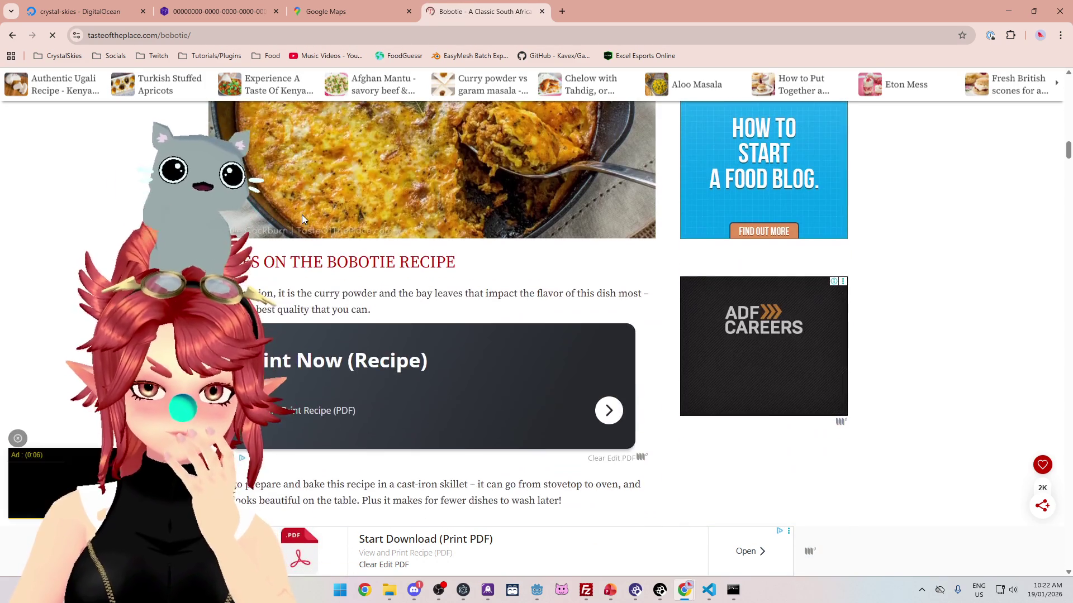
scroll(301, 219, down, 3)
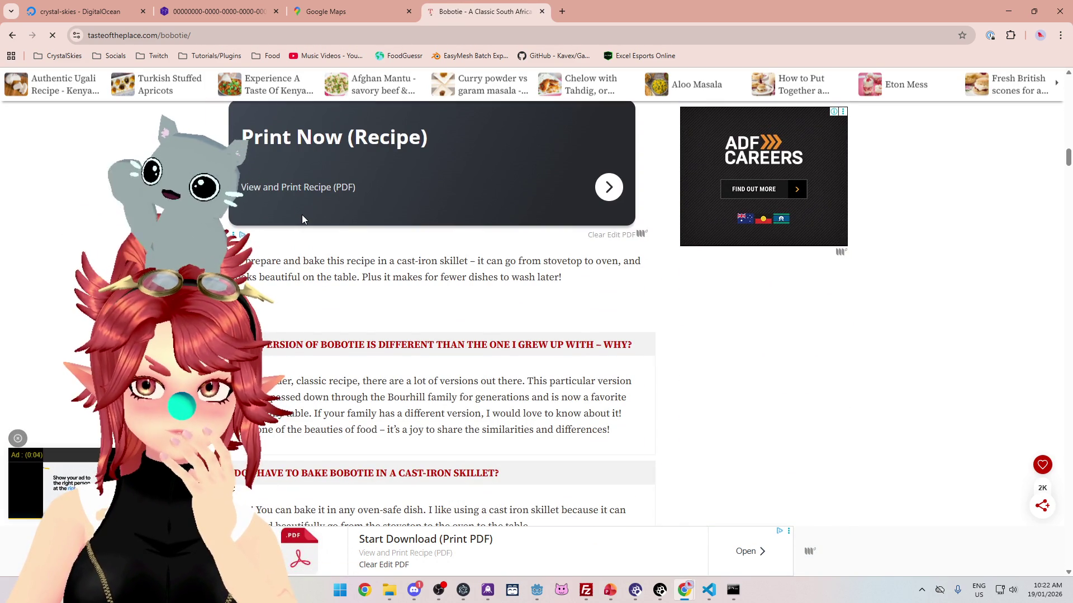
scroll(302, 219, down, 7)
scroll(301, 215, down, 8)
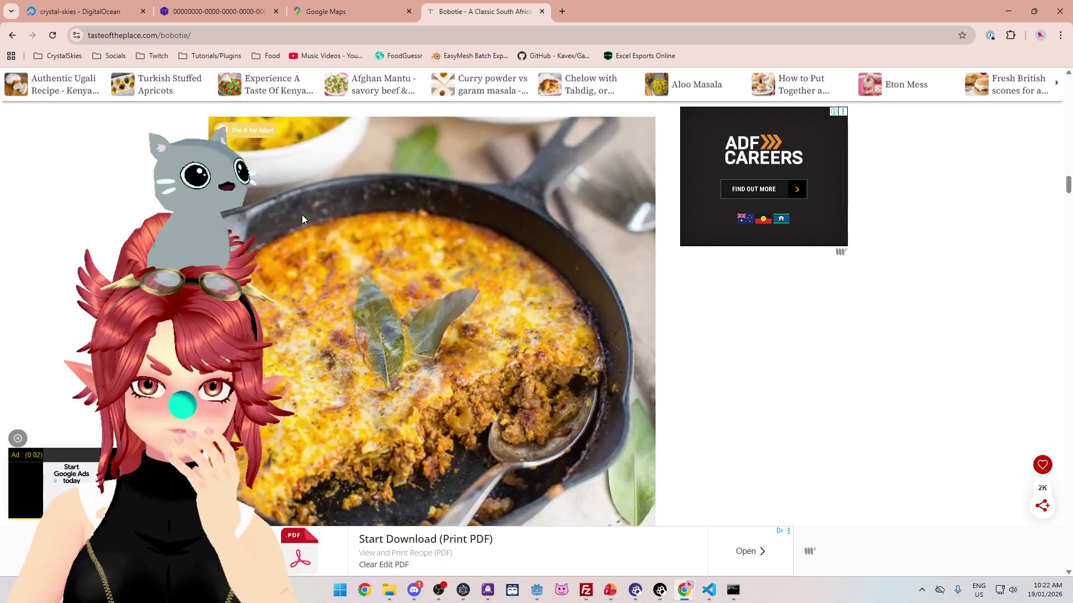
mouse_move(1062, 314)
mouse_down()
mouse_move(1068, 335)
mouse_move(1068, 245)
mouse_up()
scroll(356, 318, down, 2)
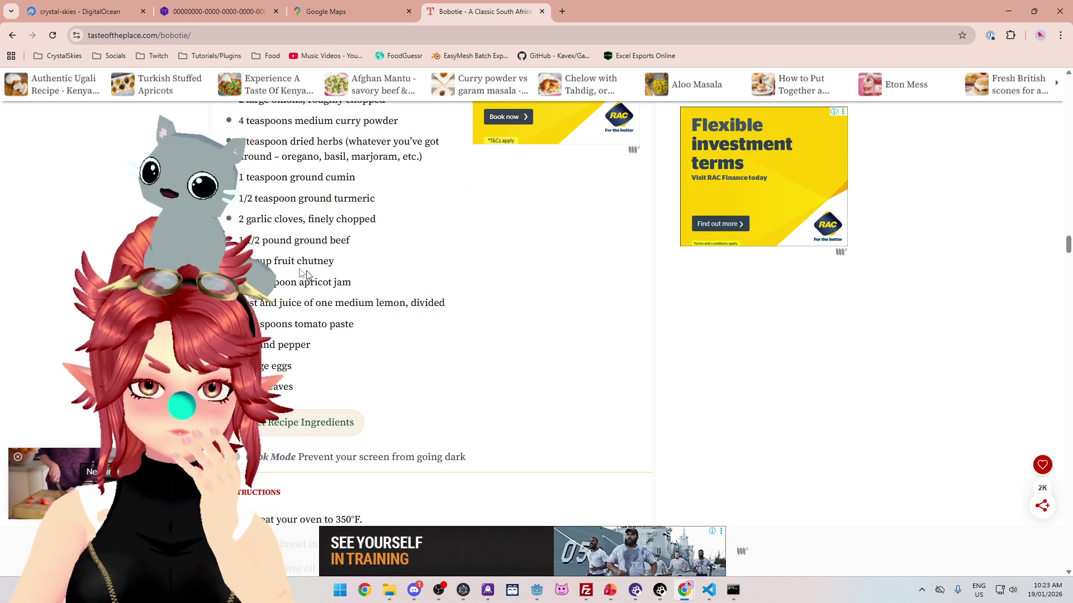
Step: Highlight the '1 cup fruit chutney' and 'apricot jam' lines in the Bobotie ingredients
drag(273, 261, 338, 264)
click(336, 283)
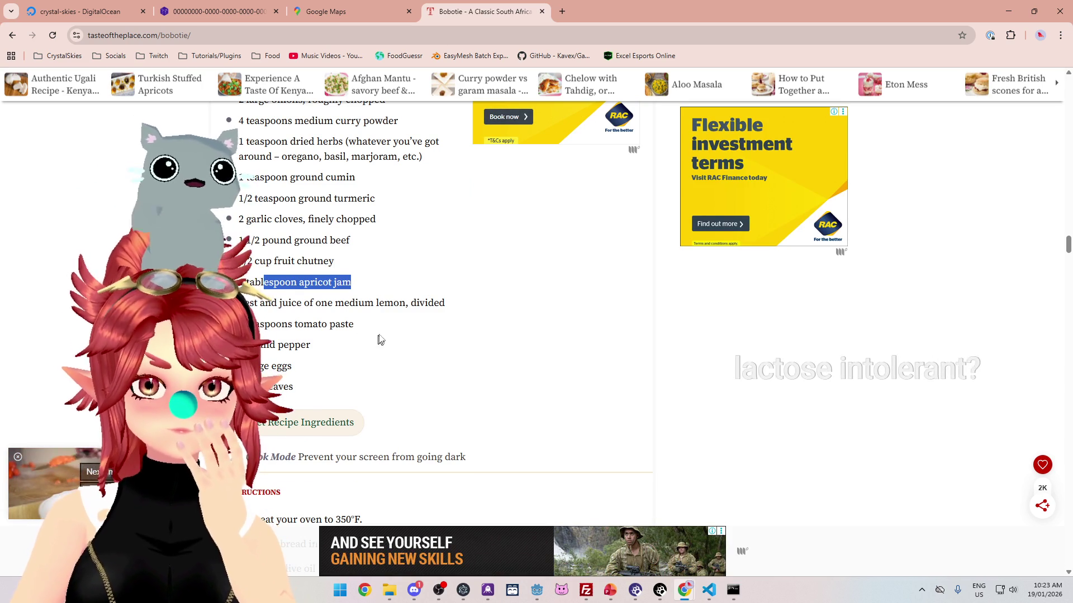
scroll(381, 334, up, 1)
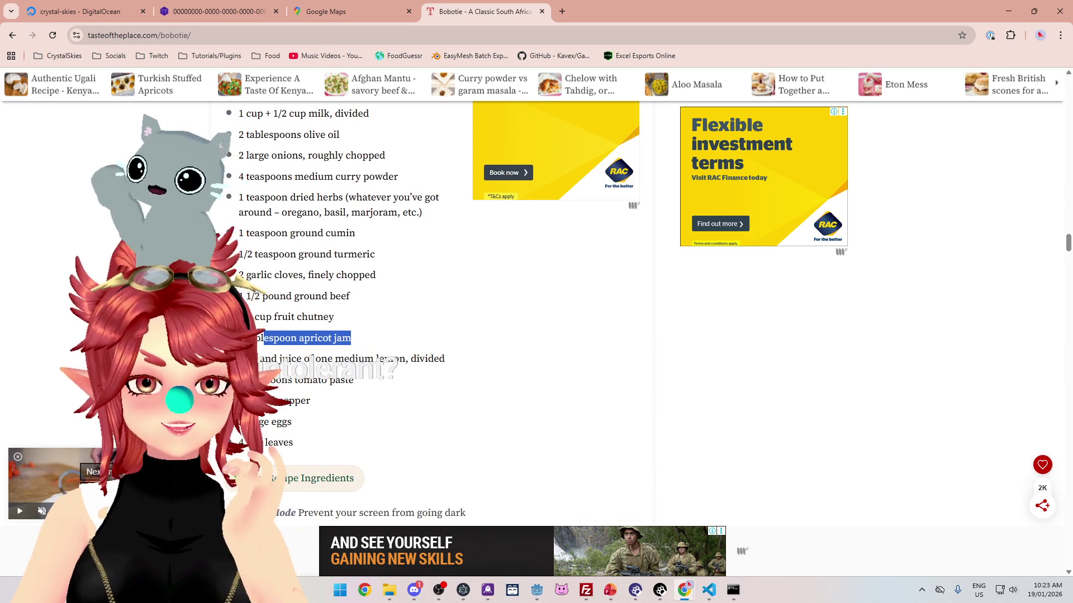
drag(266, 317, 358, 337)
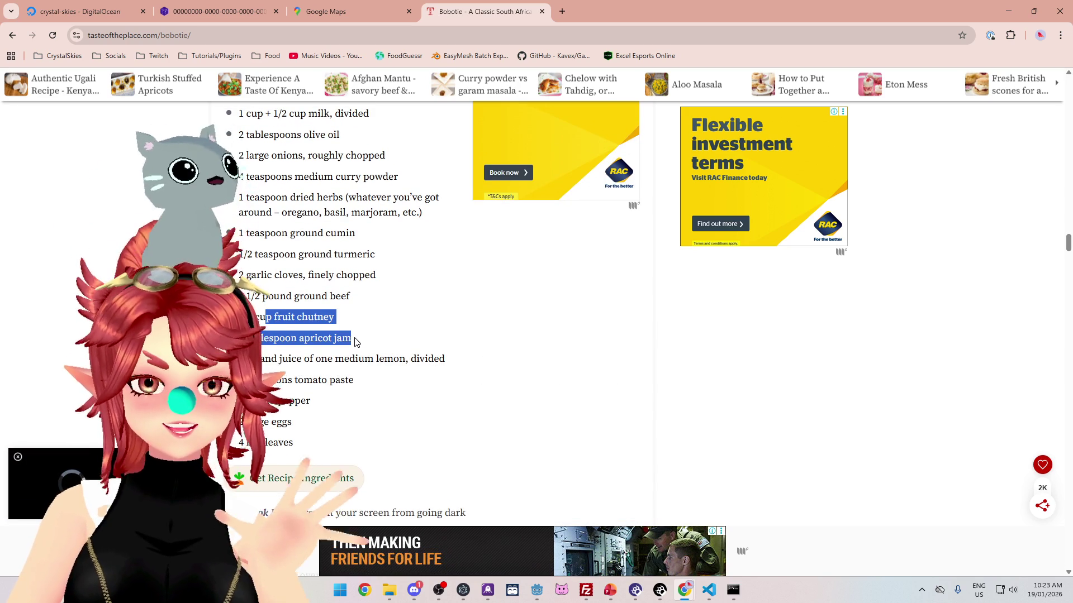
scroll(346, 336, up, 2)
scroll(332, 325, down, 1)
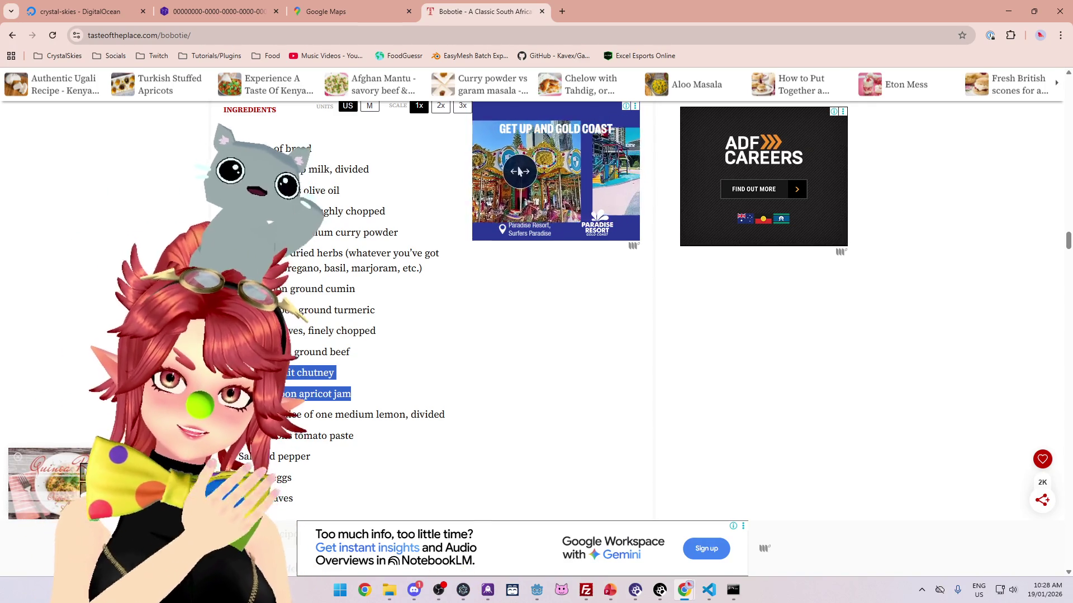
mouse_move(528, 172)
mouse_down()
mouse_move(590, 171)
mouse_move(497, 172)
mouse_move(614, 171)
mouse_move(555, 171)
mouse_up()
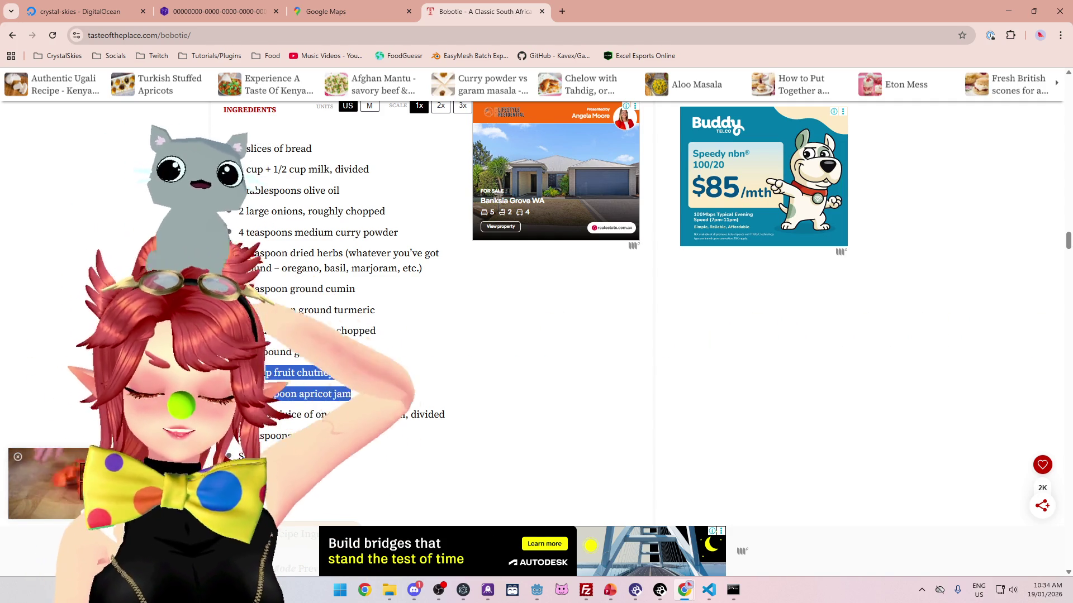
Step: Close the Bobotie recipe tab and the Google Maps tab in Chrome
click(543, 11)
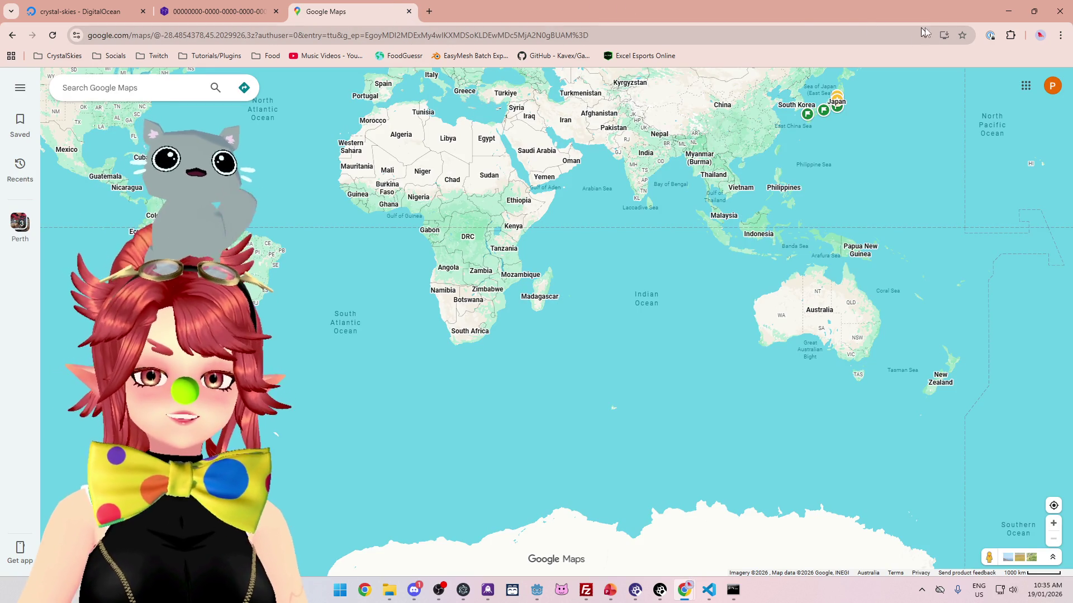
click(410, 12)
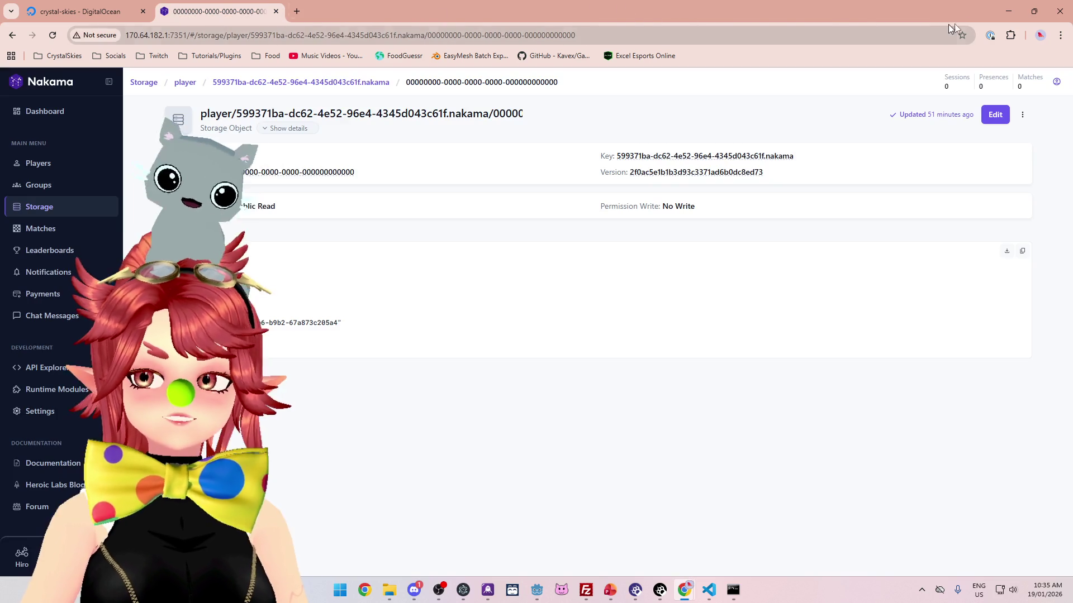
Step: Minimize Chrome so the Godot monster script with collect_item is visible
click(1008, 11)
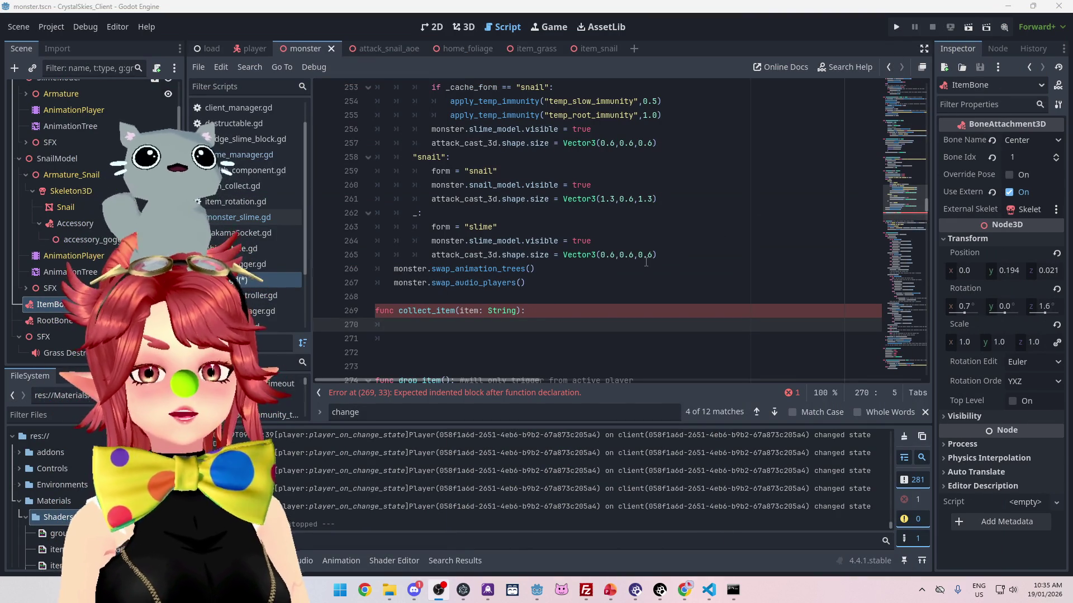
Step: Select the item_scene_path and item_scene lines in the drop_item parsing code
scroll(545, 248, down, 2)
click(545, 240)
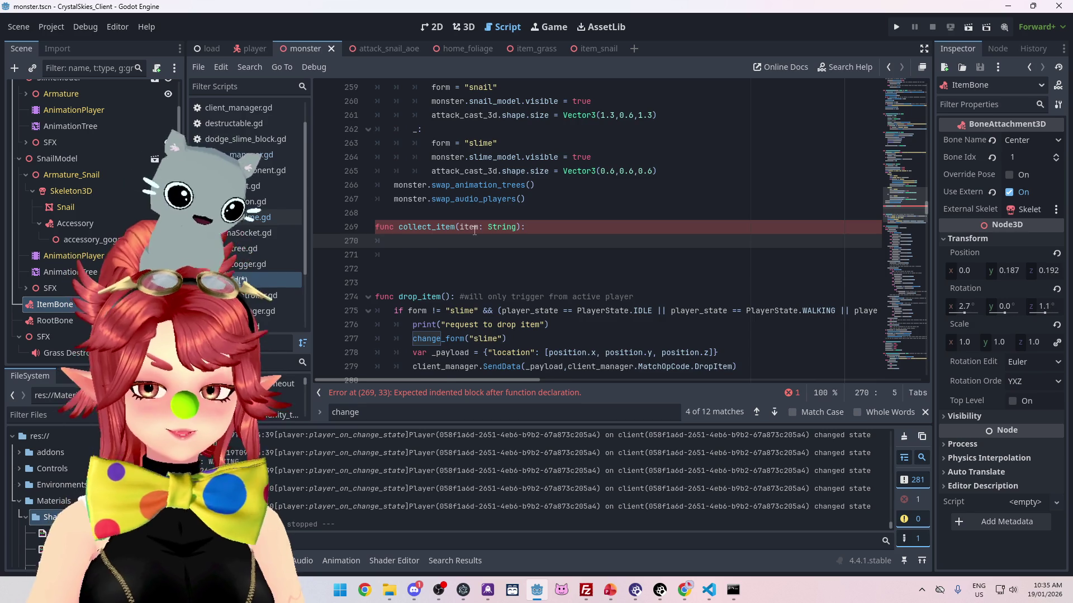
scroll(474, 230, down, 6)
scroll(475, 231, up, 7)
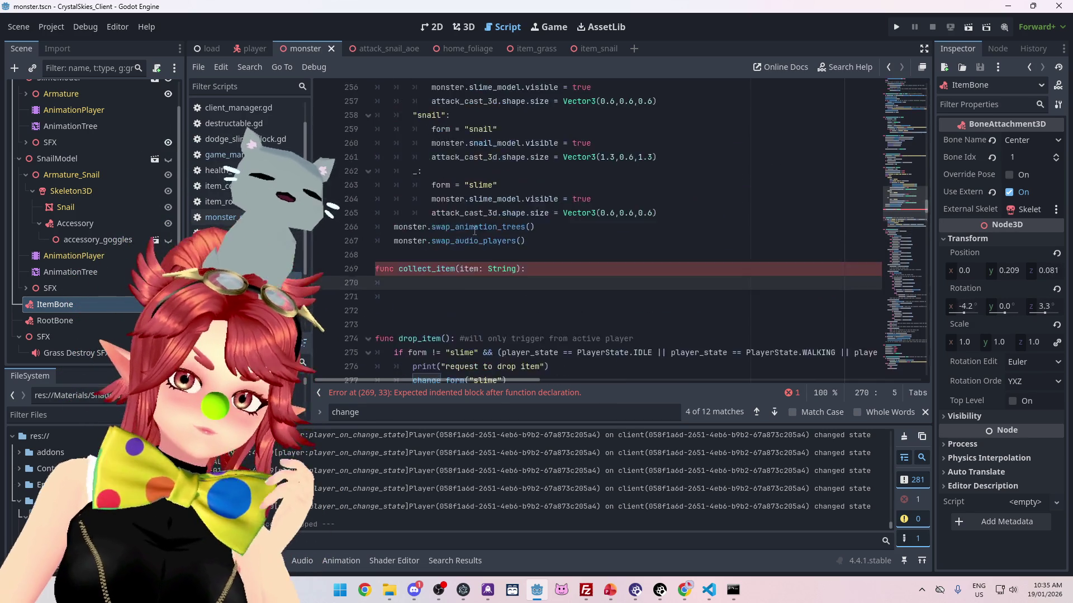
key(alt+Left)
key(alt+Left)
key(alt+Left)
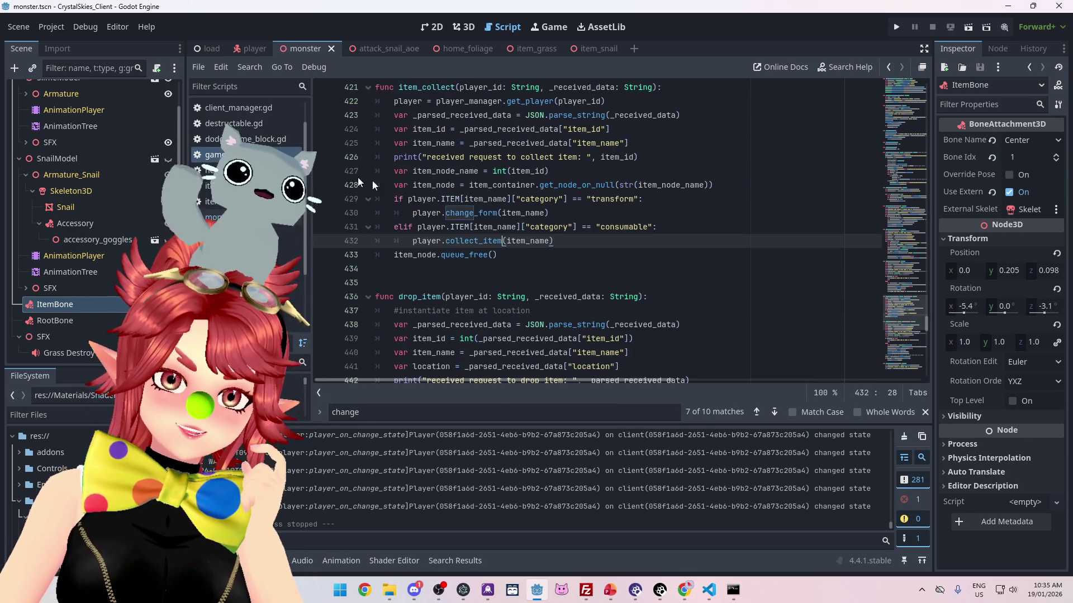
scroll(390, 199, down, 3)
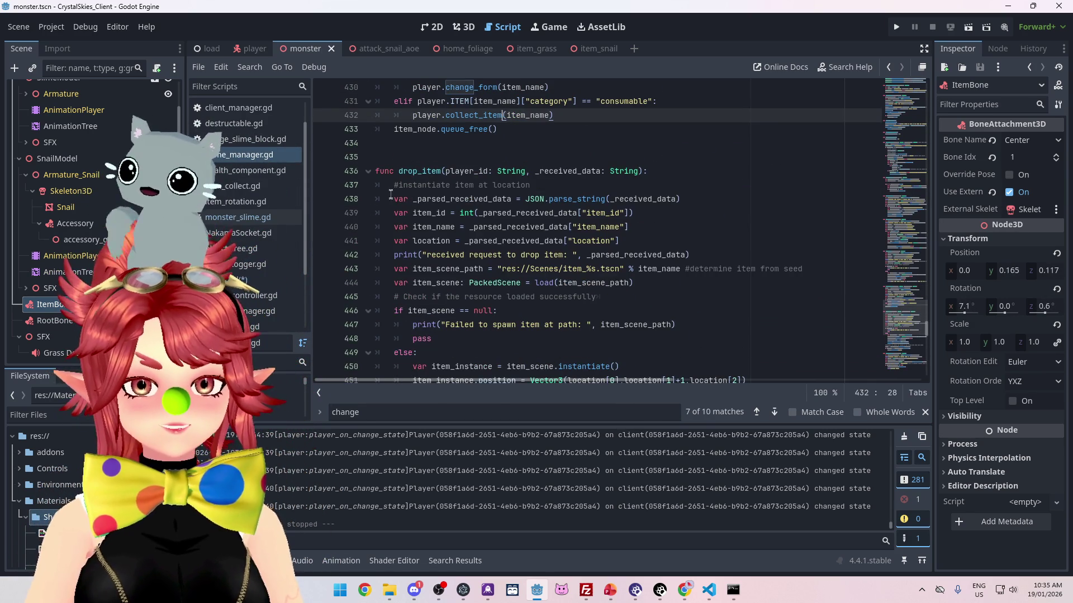
click(392, 199)
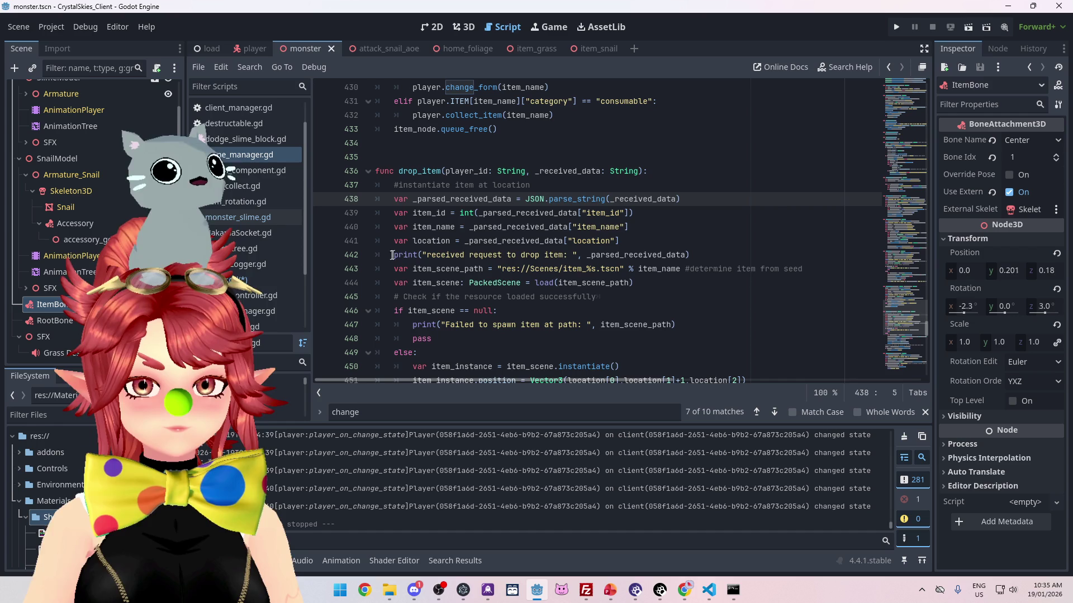
drag(393, 268, 691, 273)
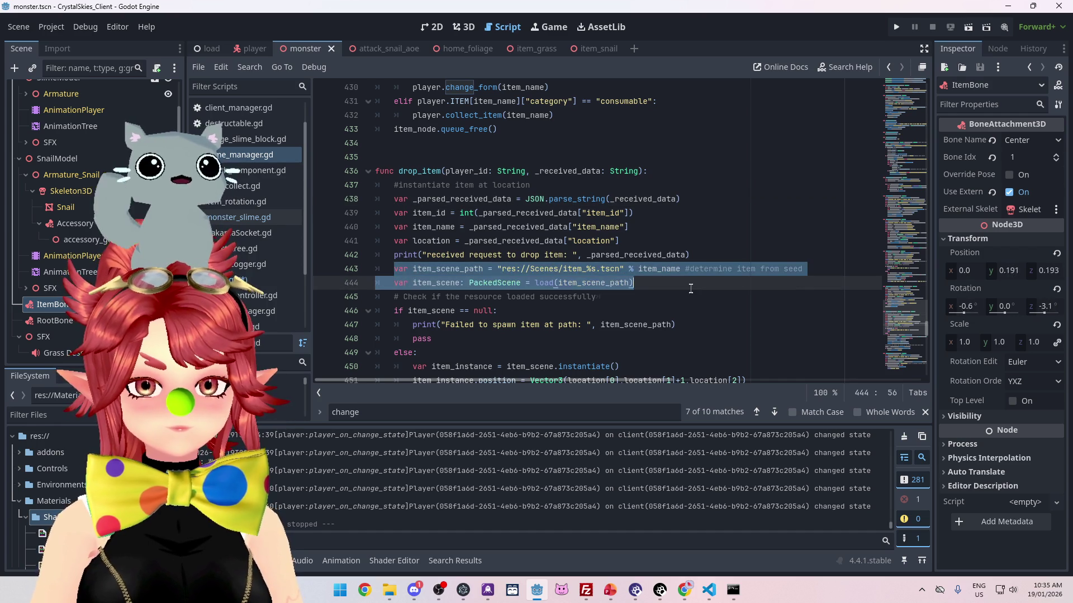
Step: Paste those scene-loading lines into collect_item and change item_name to item on line 270
click(298, 280)
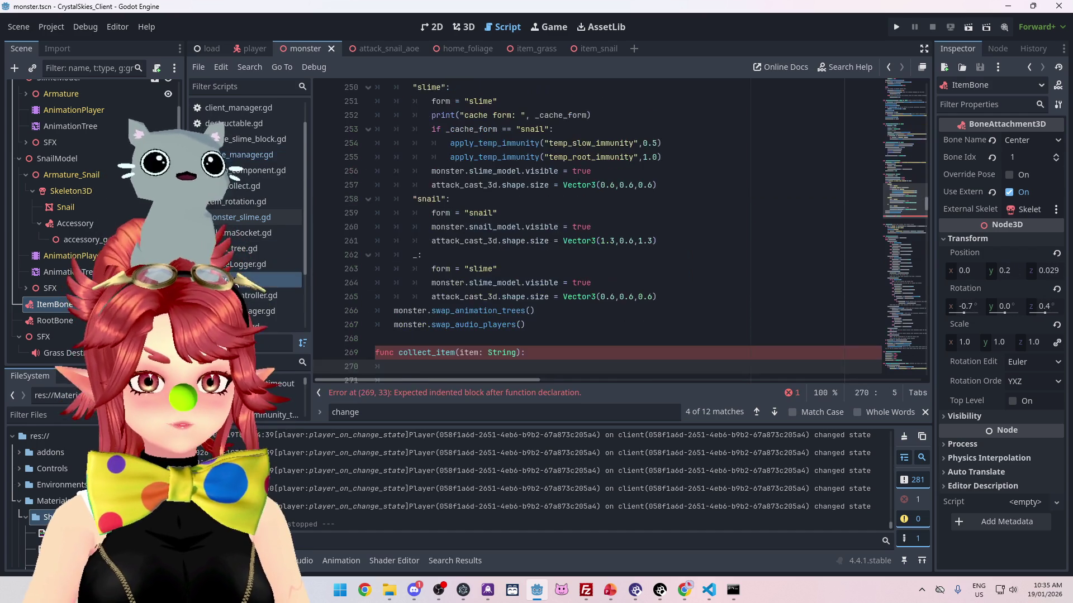
scroll(487, 349, down, 3)
text(var item_scene_path = "res://Scenes/item_%s.tscn" % item_name #determine item from seed 	var item_scene: PackedScene = load(item_scene_path))
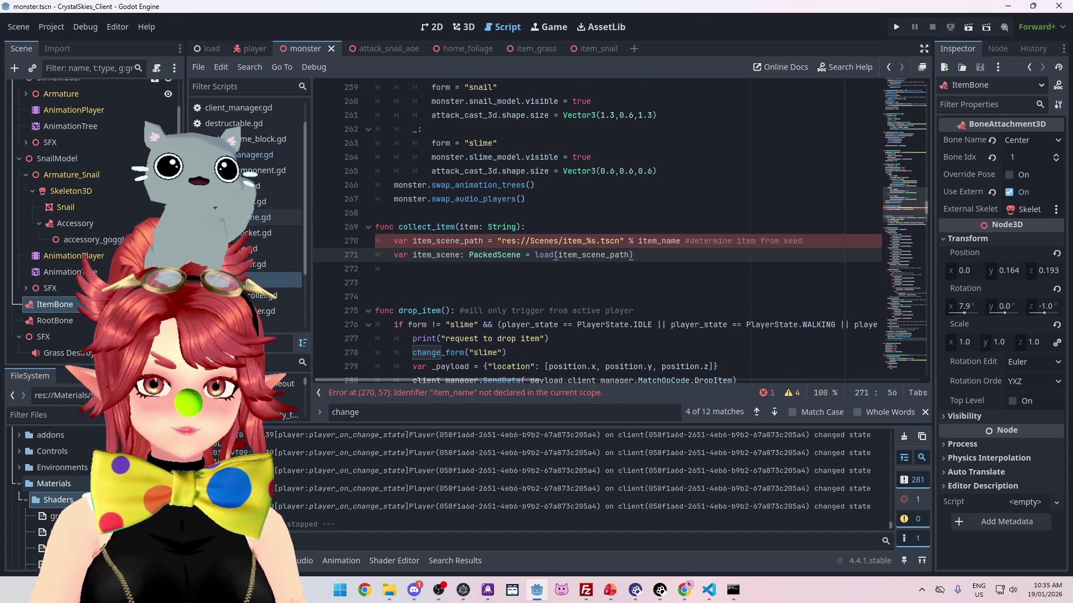
drag(657, 241, 680, 240)
key(BackSpace)
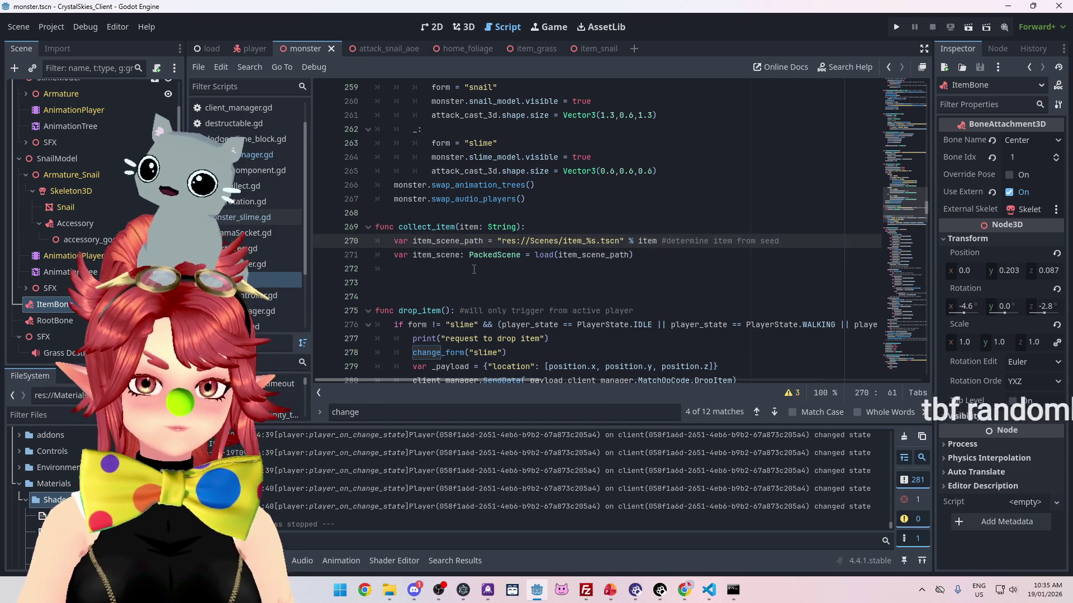
key(Down)
key(Down)
scroll(586, 231, down, 1)
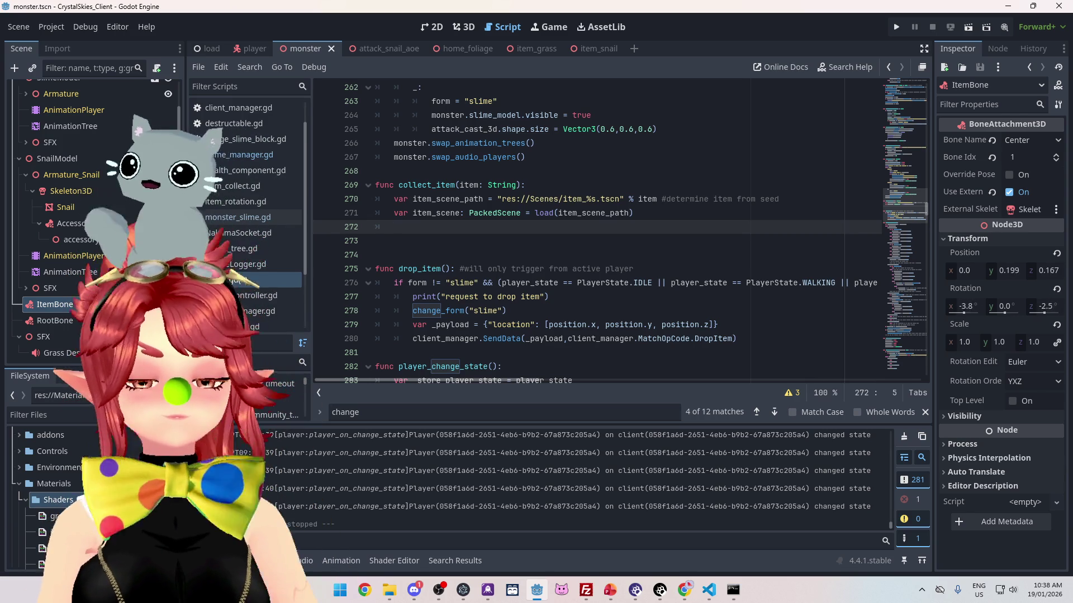
Step: Copy the item-scene instantiate line from manager.gd into collect_item after line 271
key(BackSpace)
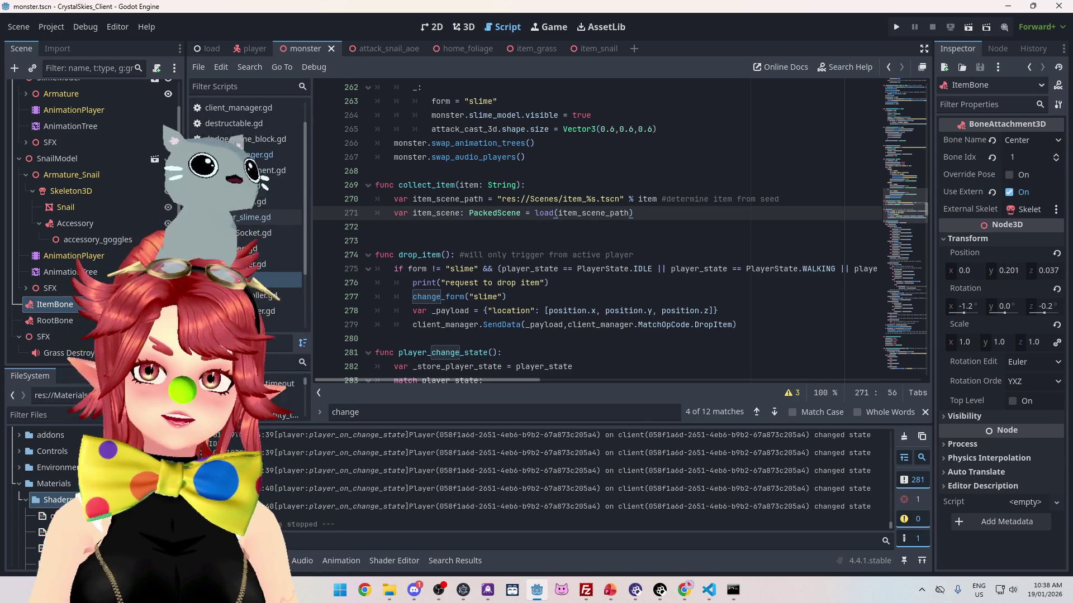
key(Return)
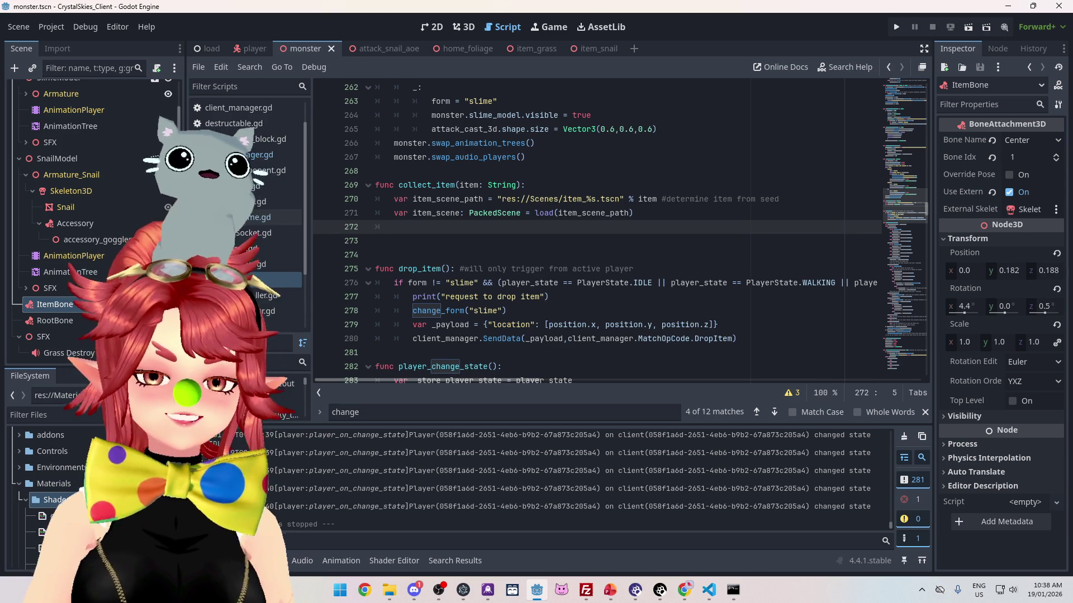
key(alt+Left)
scroll(529, 263, down, 2)
scroll(529, 263, down, 3)
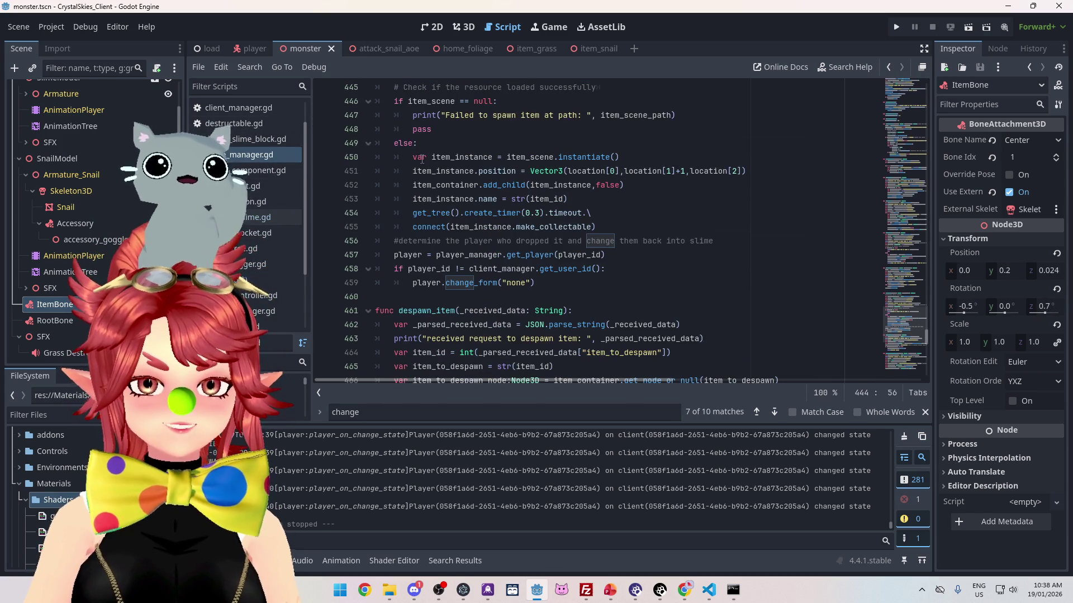
drag(412, 159, 628, 157)
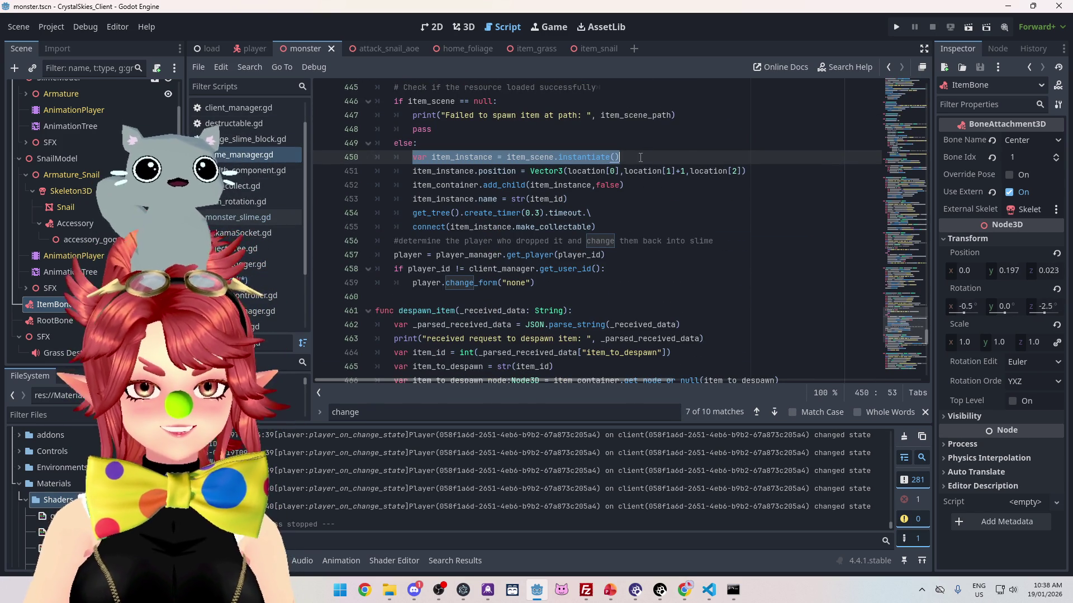
key(alt+Left)
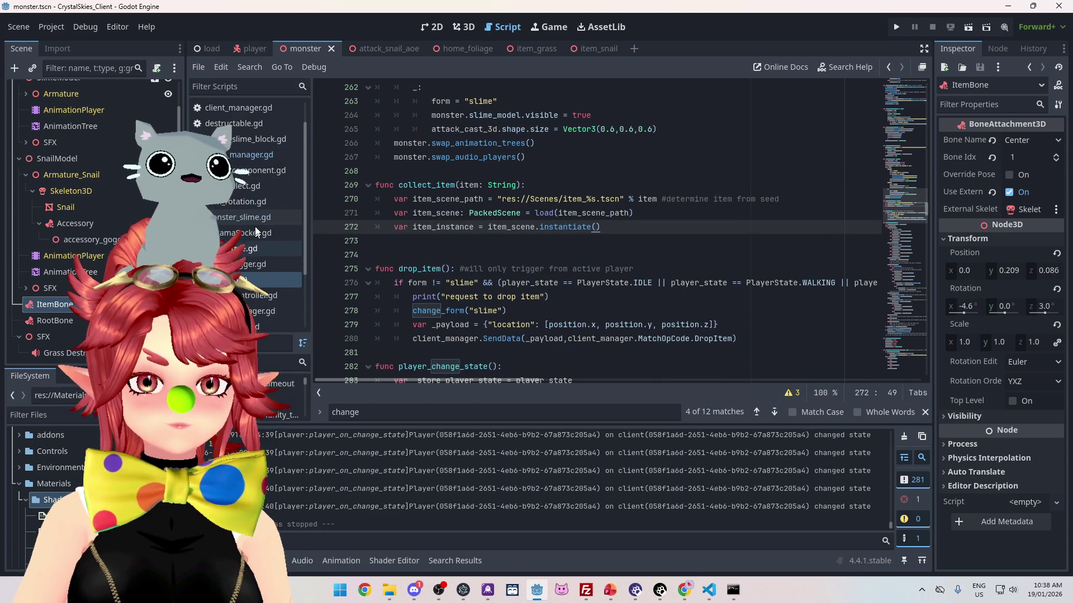
Step: Add the indented add_child line on line 273, replacing item_container with monster.item_bone
click(247, 158)
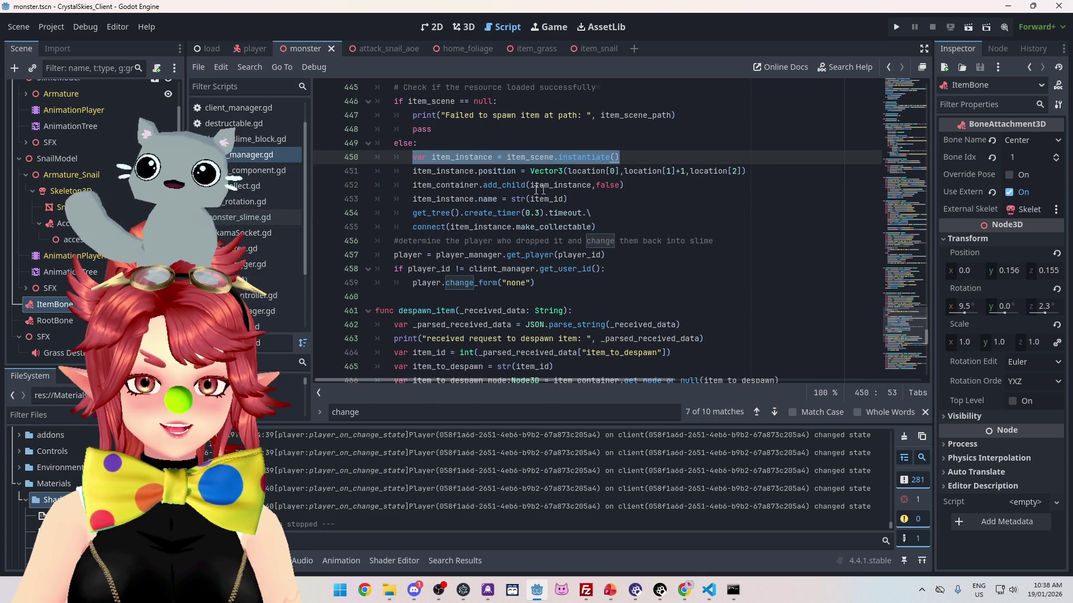
click(414, 186)
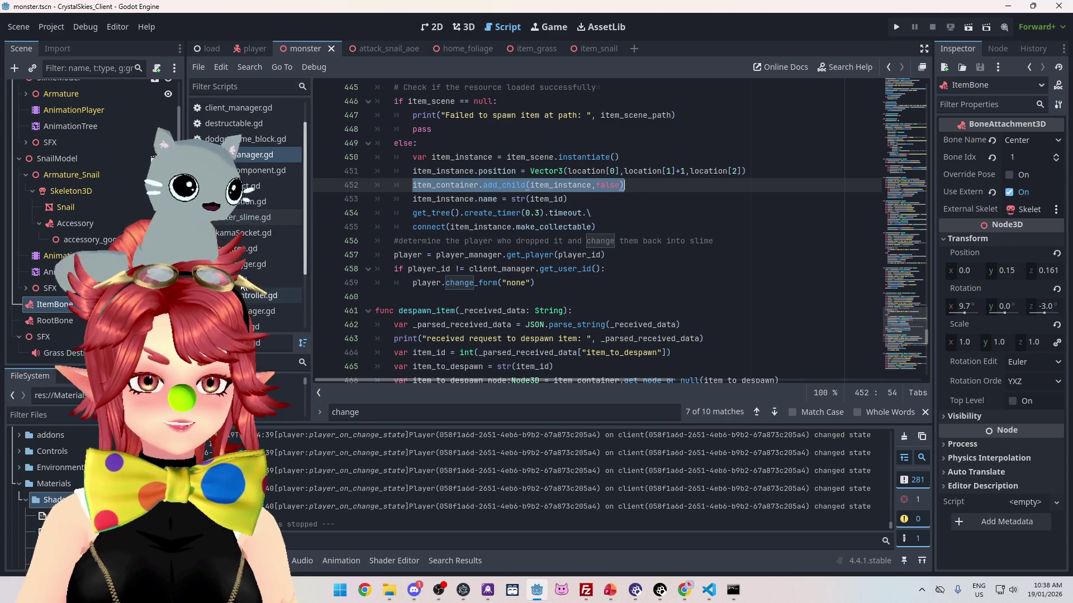
click(246, 279)
click(377, 241)
text(item_container.add_child(item_instance,false))
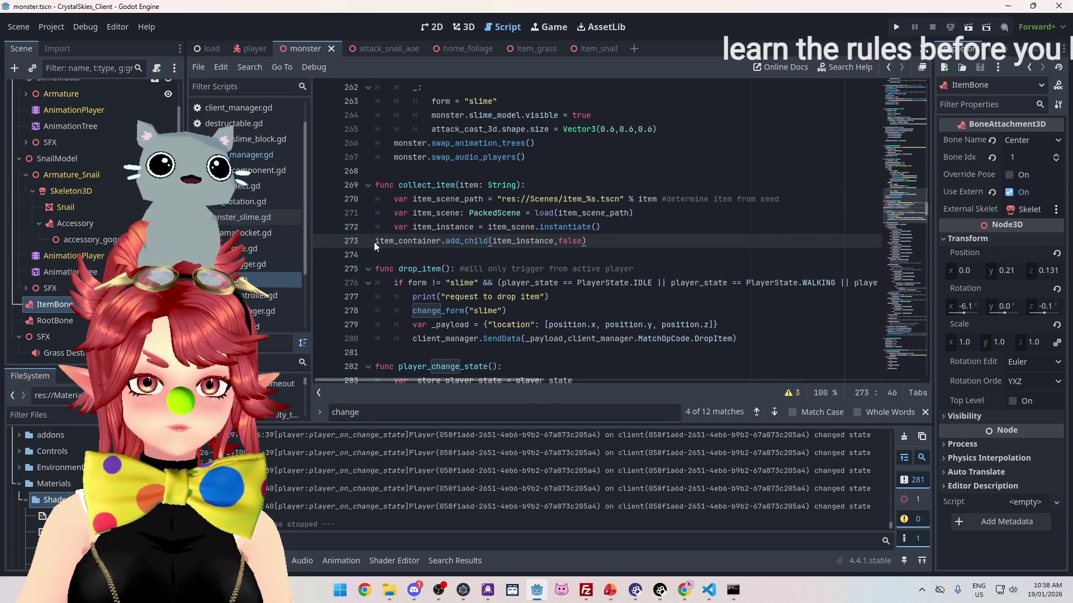
key(Home)
key(Tab)
double_click(424, 241)
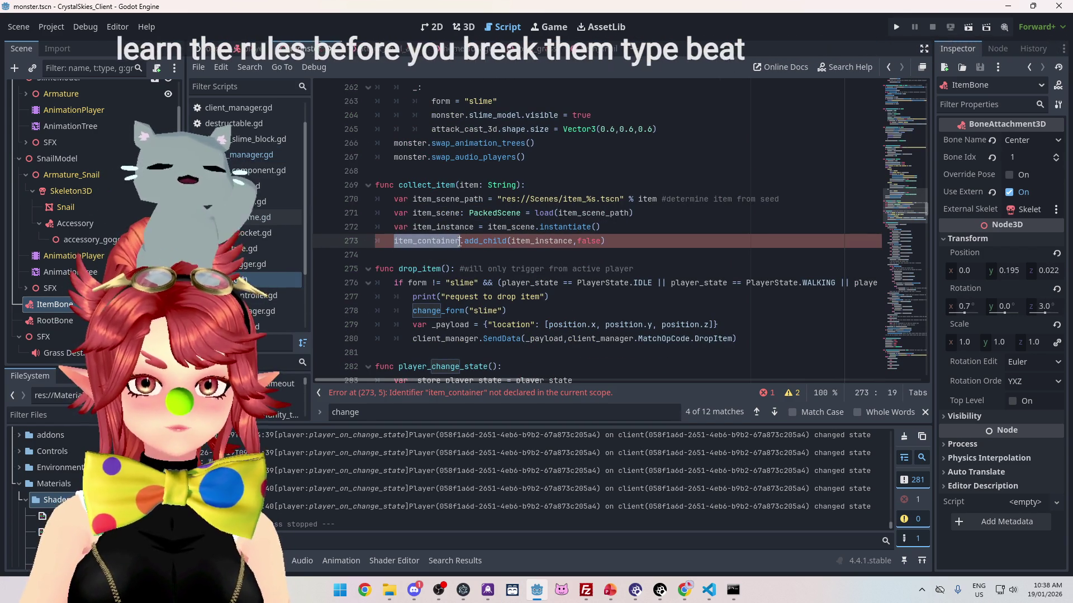
text(monster.item)
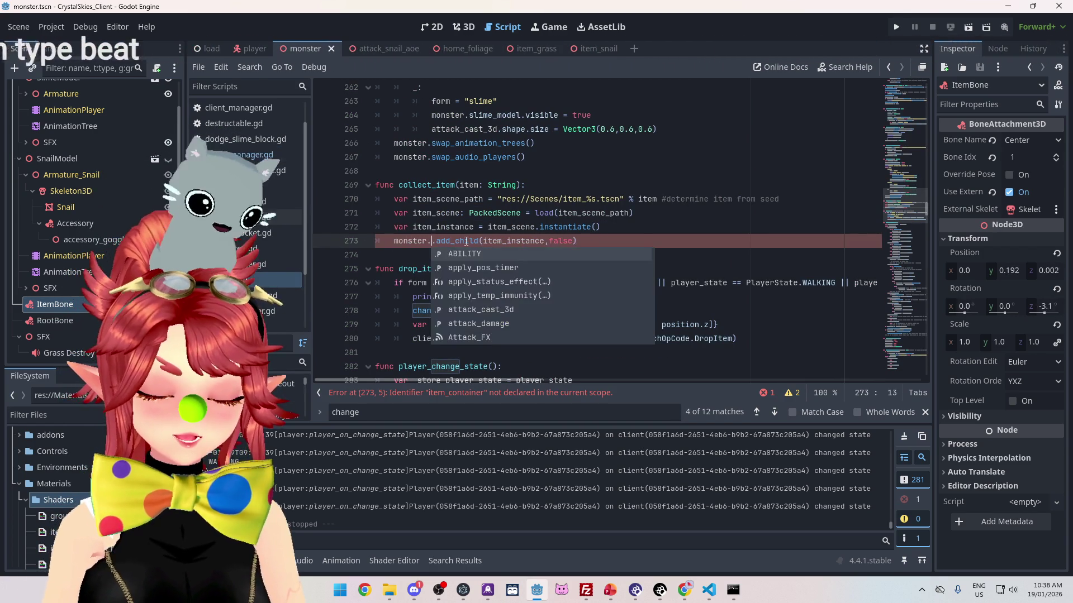
text(_bone)
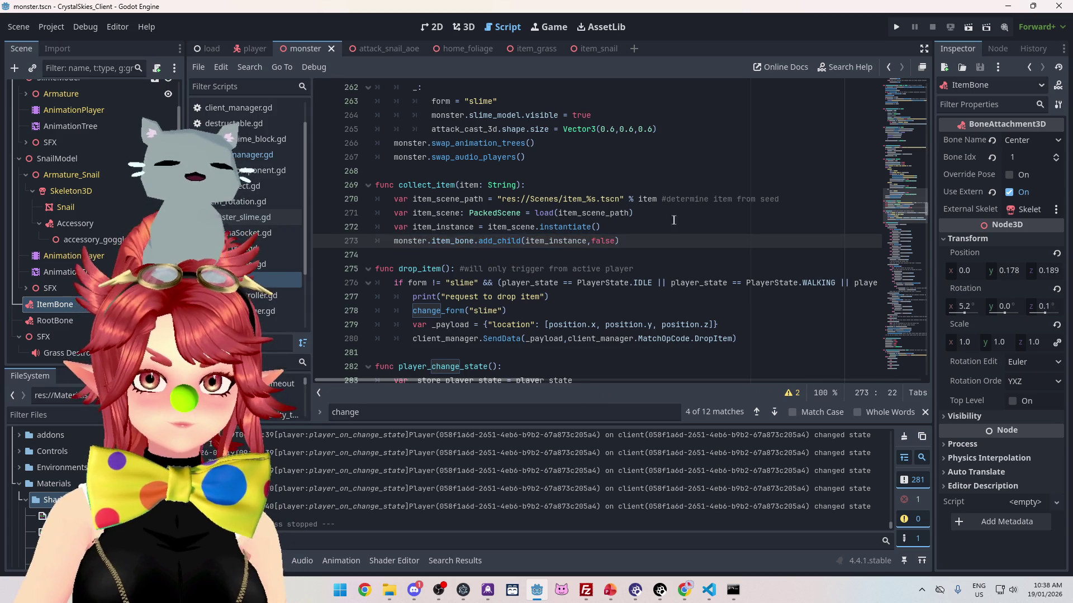
click(655, 243)
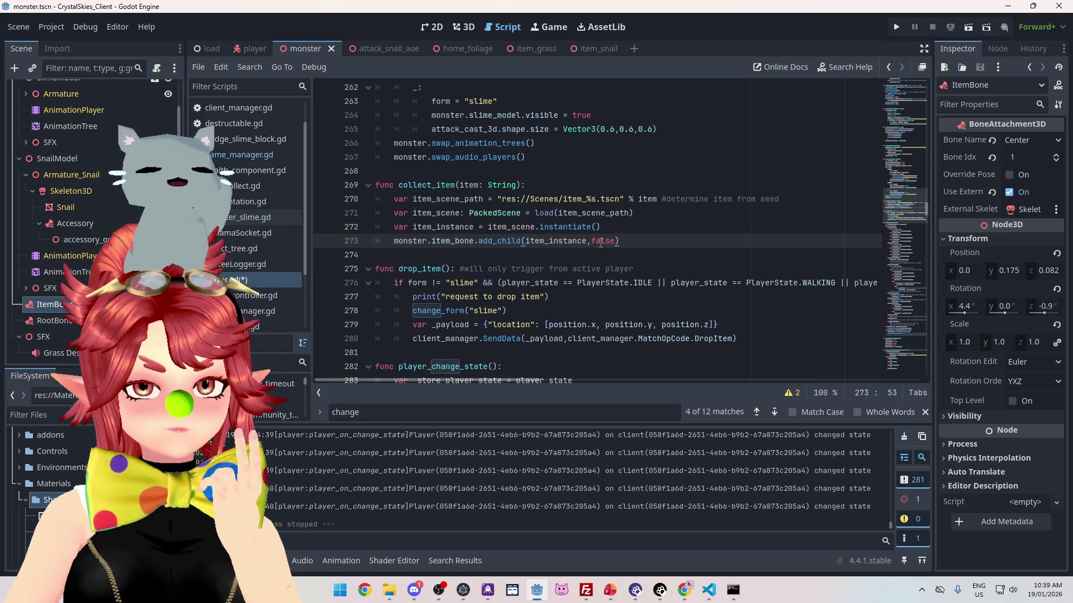
Step: Start a new Godot instance from the taskbar, allow it to run, and open the Slime project
right_click(537, 591)
click(501, 523)
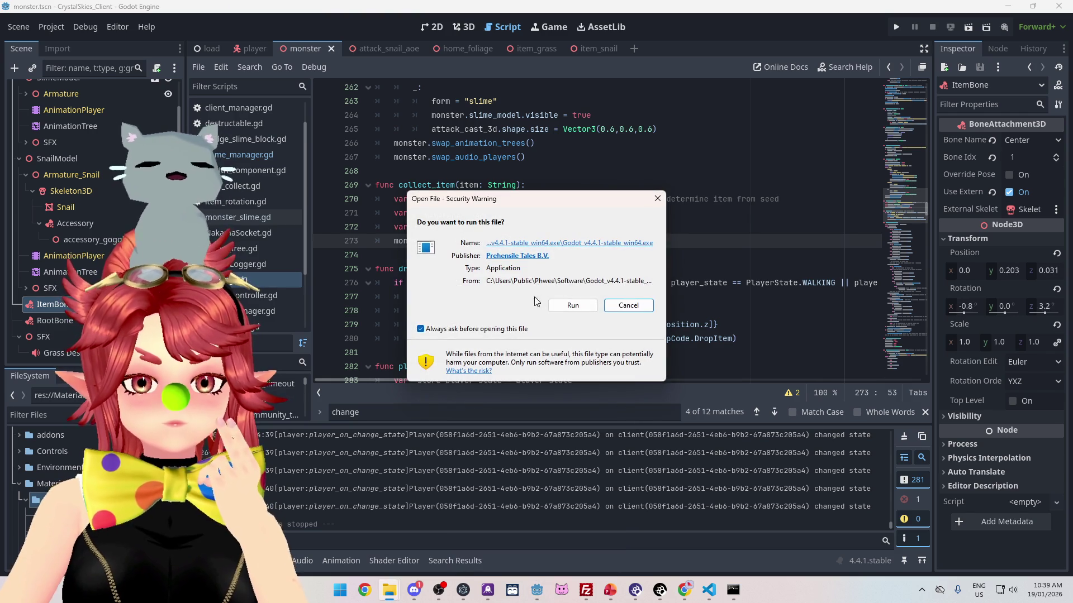
click(573, 305)
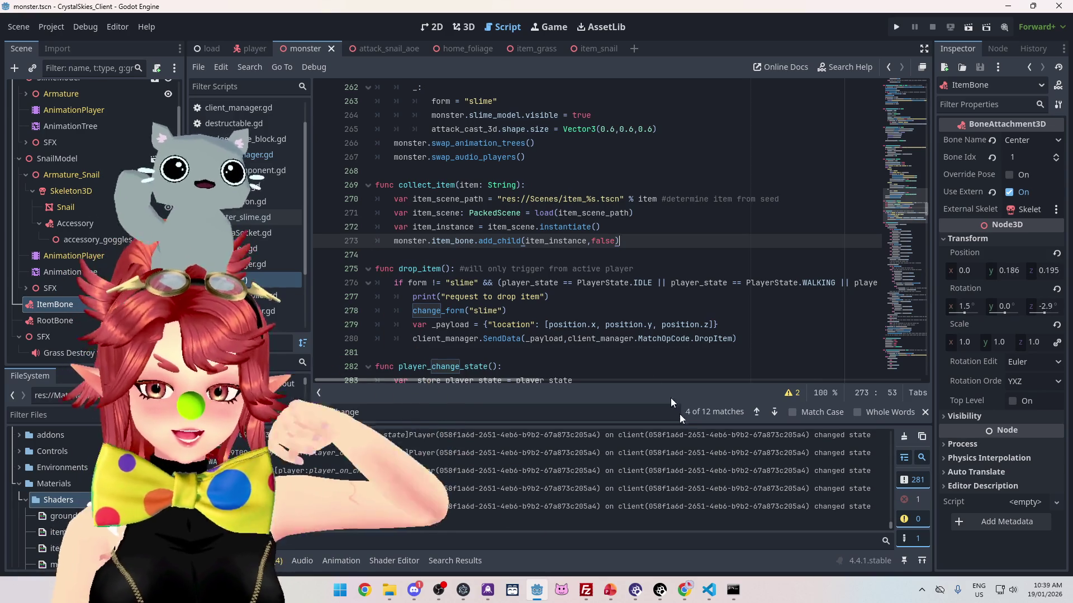
mouse_move(712, 593)
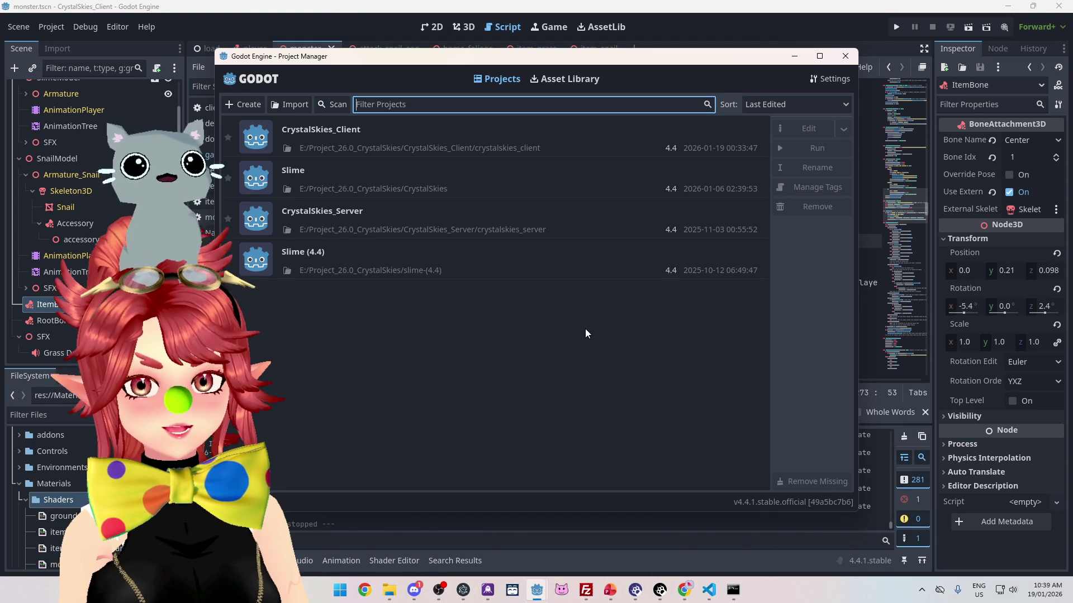
click(643, 178)
click(802, 131)
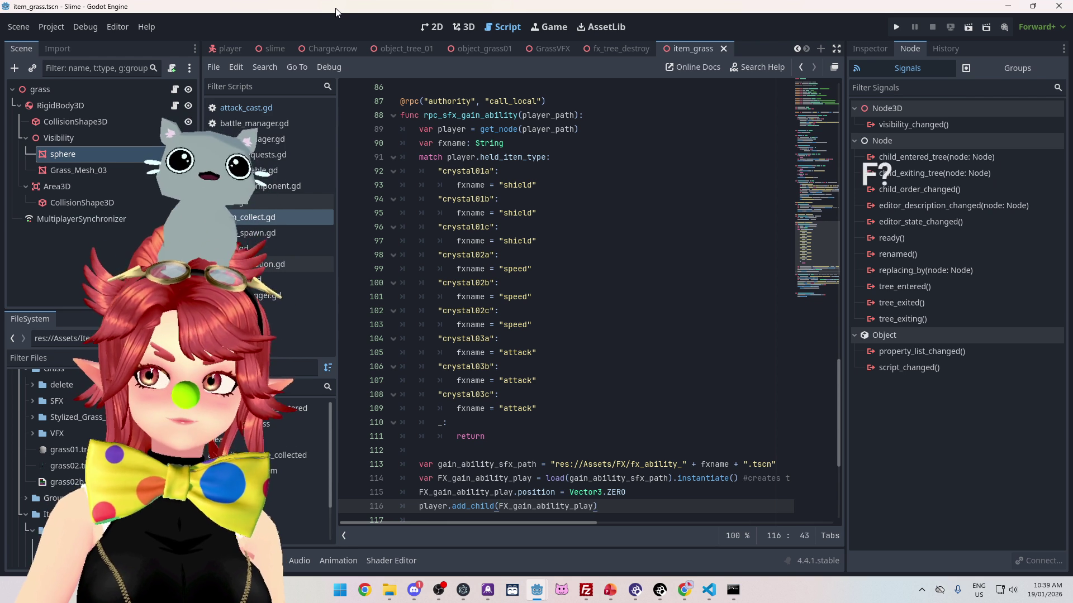
Step: Scroll item_collect.gd up from free_dropped_item to the pick_up_item function and its RPC calls
click(270, 222)
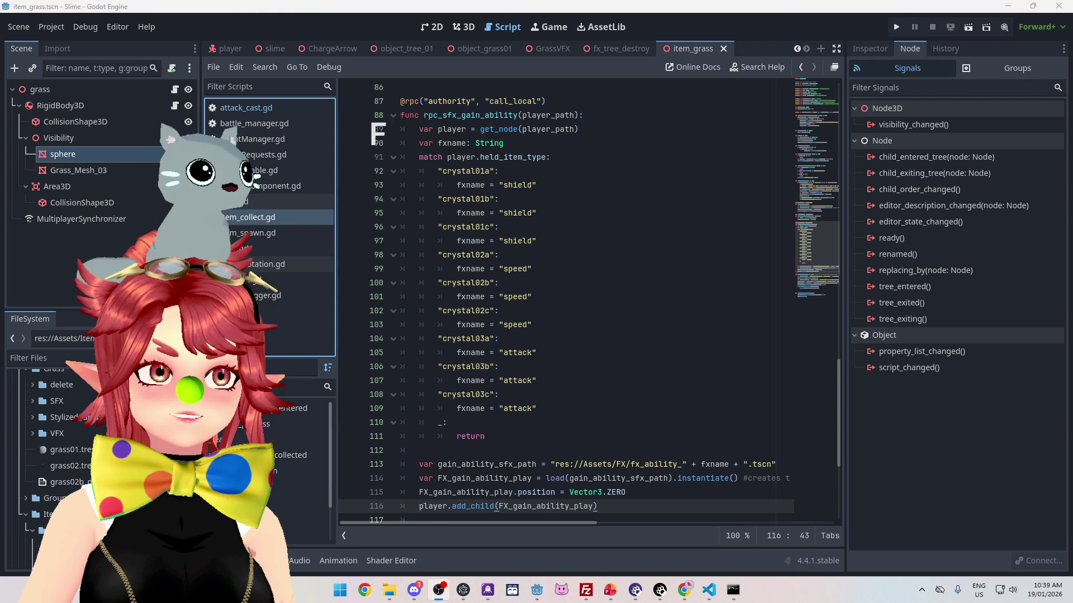
key(alt+Tab)
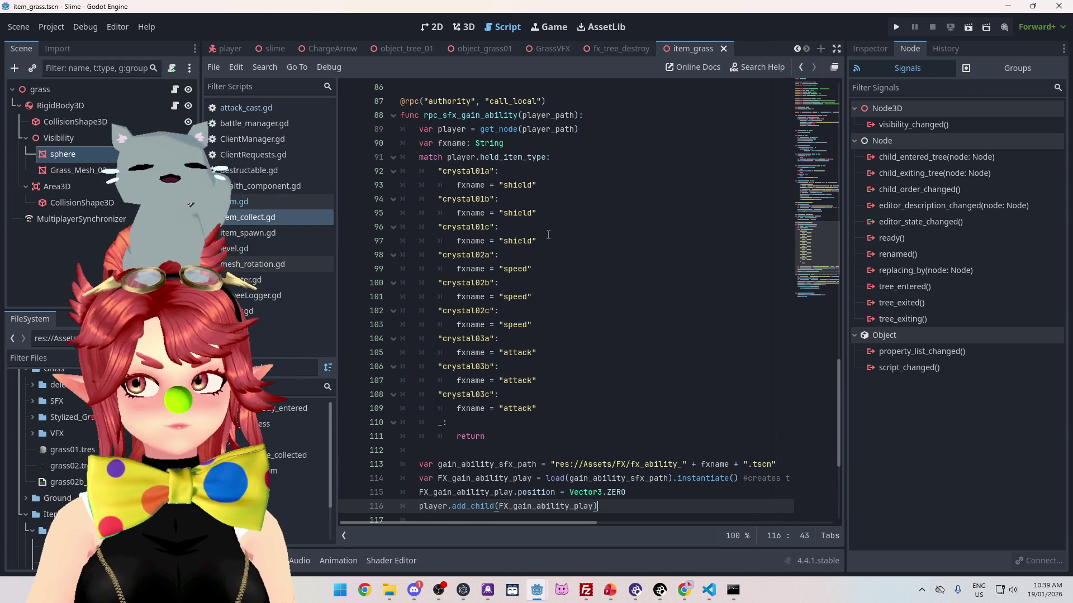
scroll(634, 239, up, 2)
drag(839, 367, 840, 433)
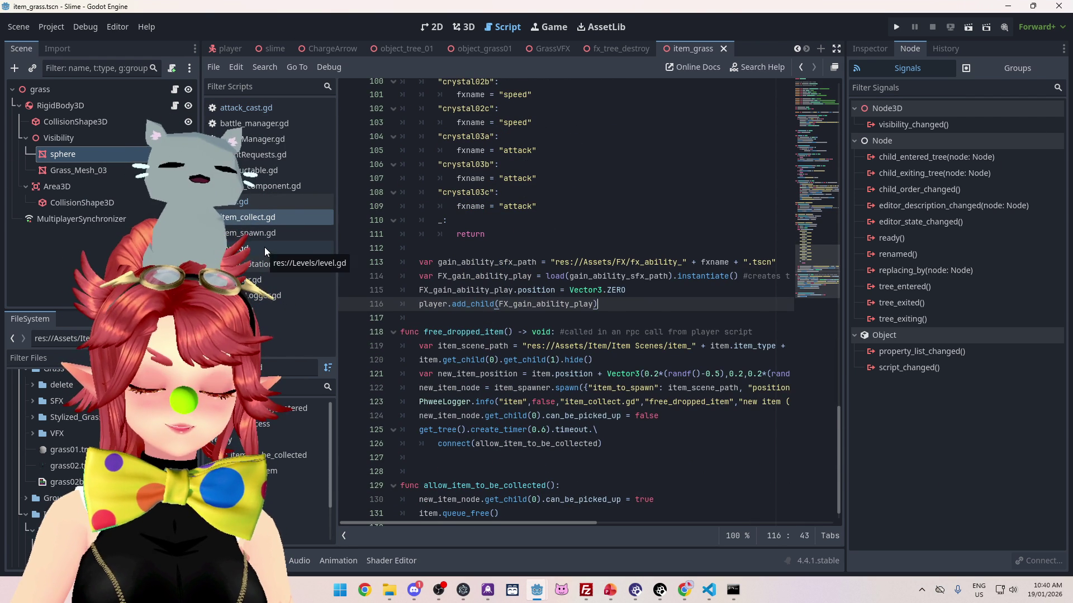
scroll(662, 328, down, 1)
scroll(663, 328, up, 12)
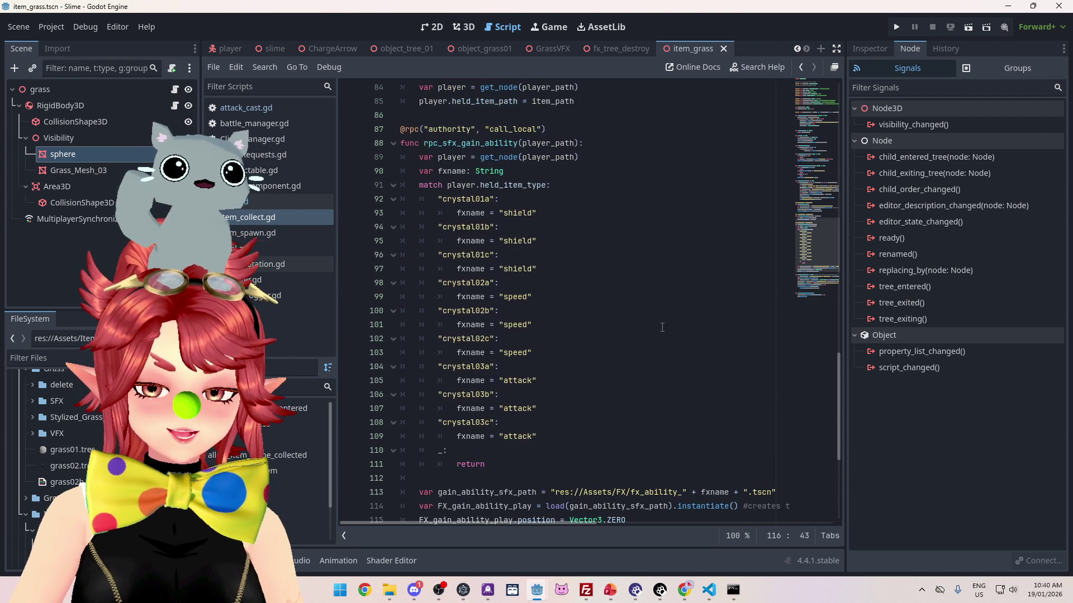
scroll(662, 328, up, 5)
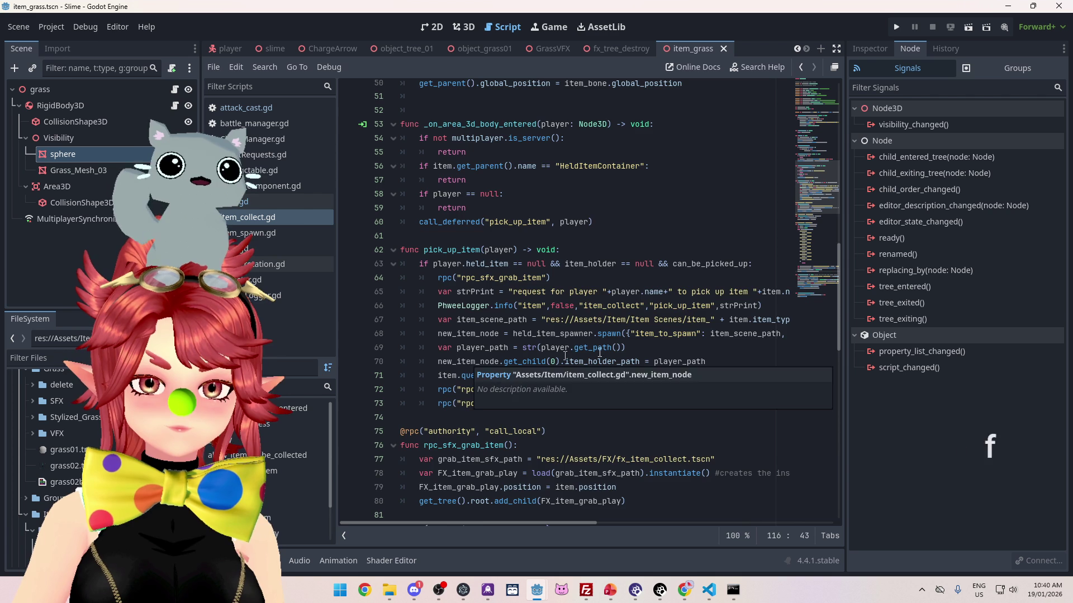
scroll(554, 290, down, 1)
click(472, 292)
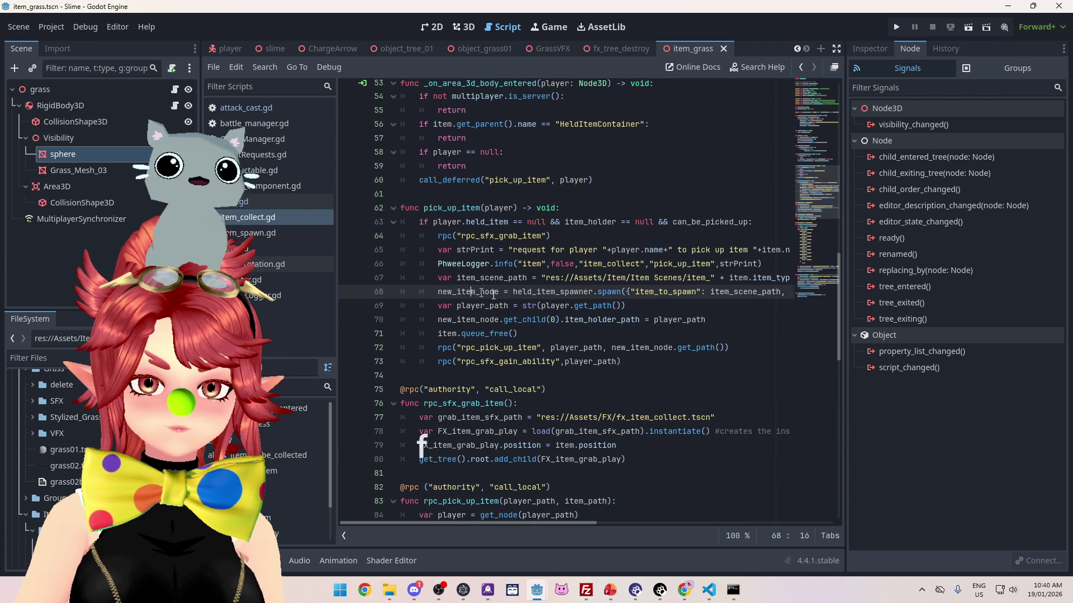
key(Down)
key(Down)
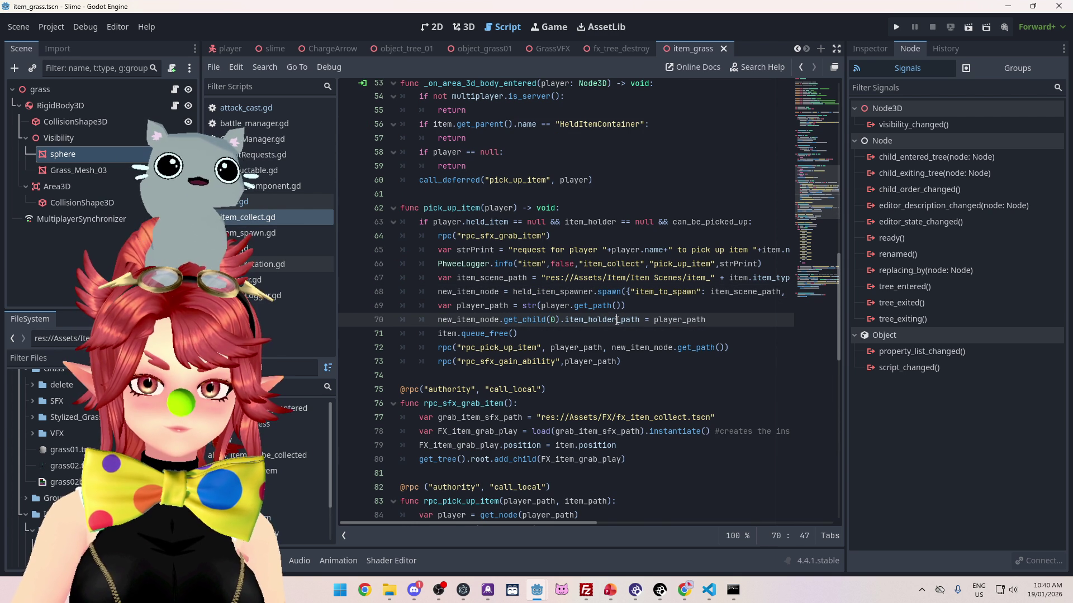
scroll(558, 229, down, 1)
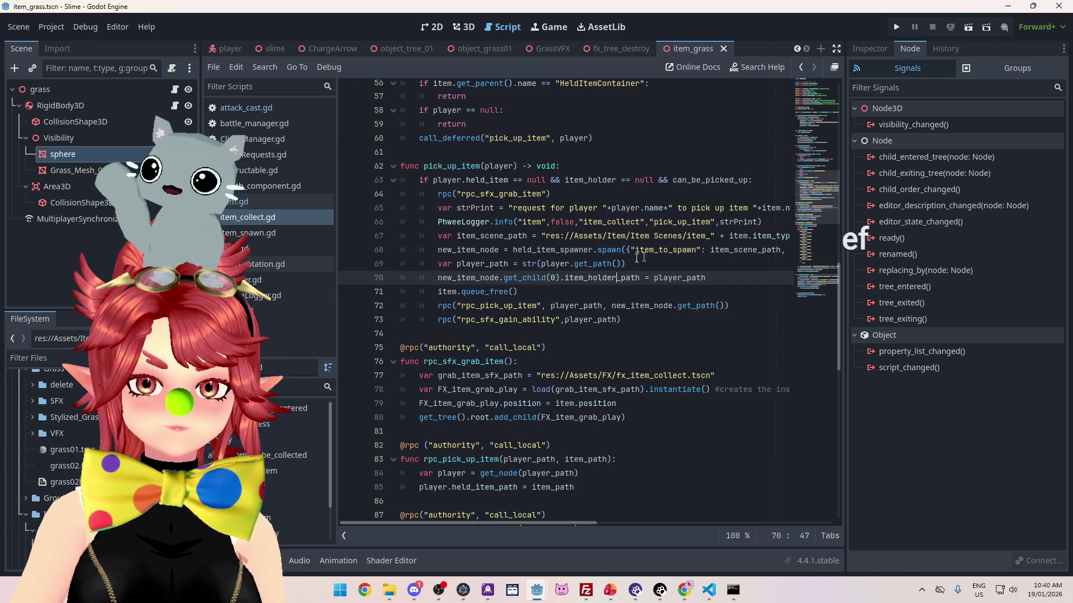
mouse_move(536, 524)
mouse_down()
mouse_move(623, 525)
mouse_move(524, 516)
mouse_up()
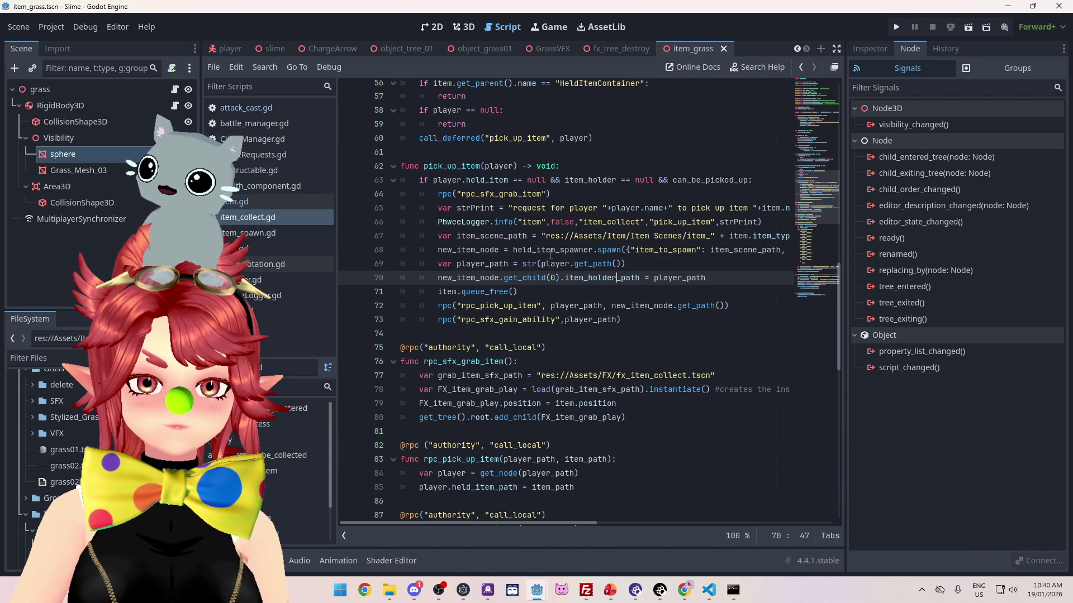
mouse_move(562, 522)
mouse_down()
mouse_move(642, 531)
mouse_move(565, 527)
mouse_up()
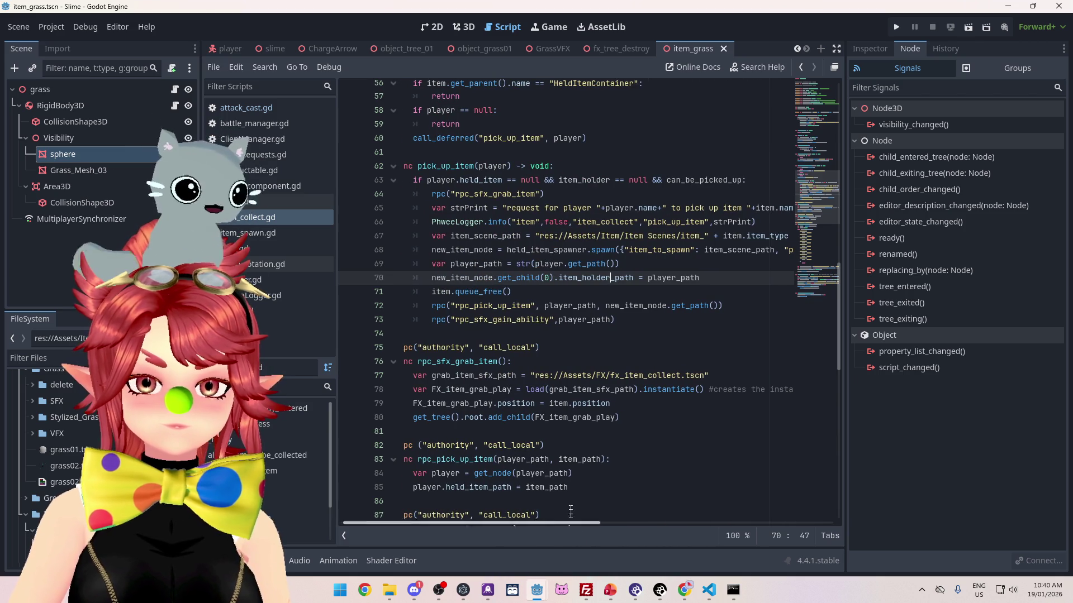
drag(566, 522, 534, 522)
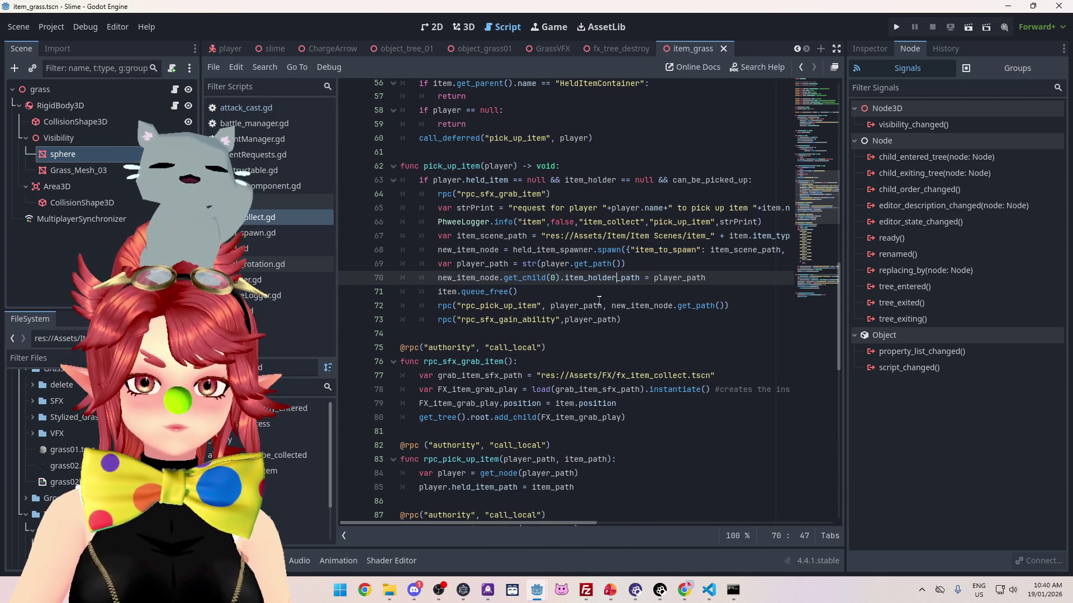
ctrl+click(618, 250)
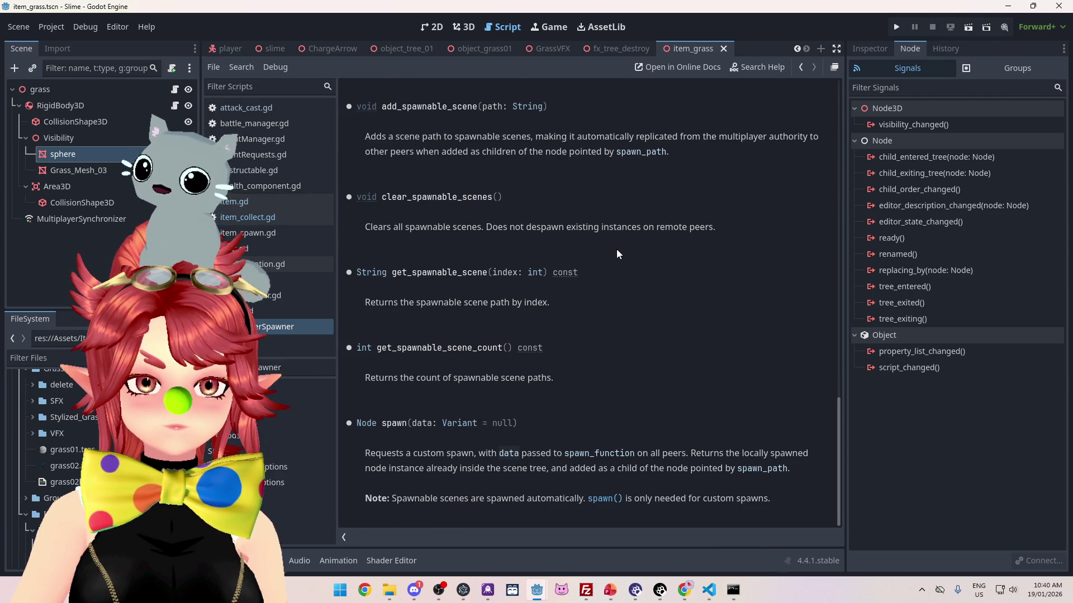
scroll(485, 221, up, 1)
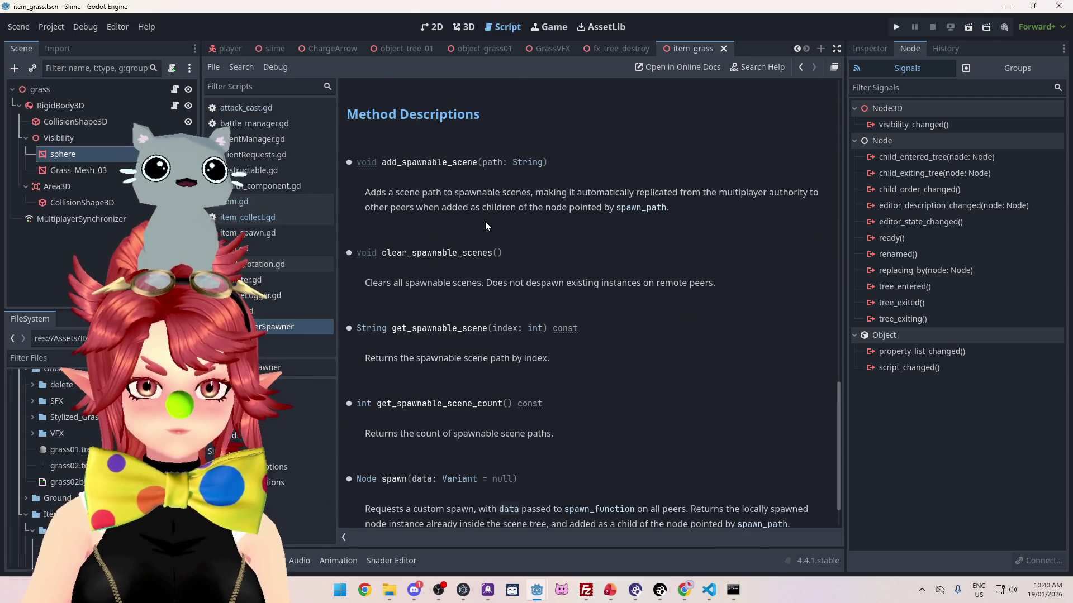
scroll(485, 221, down, 1)
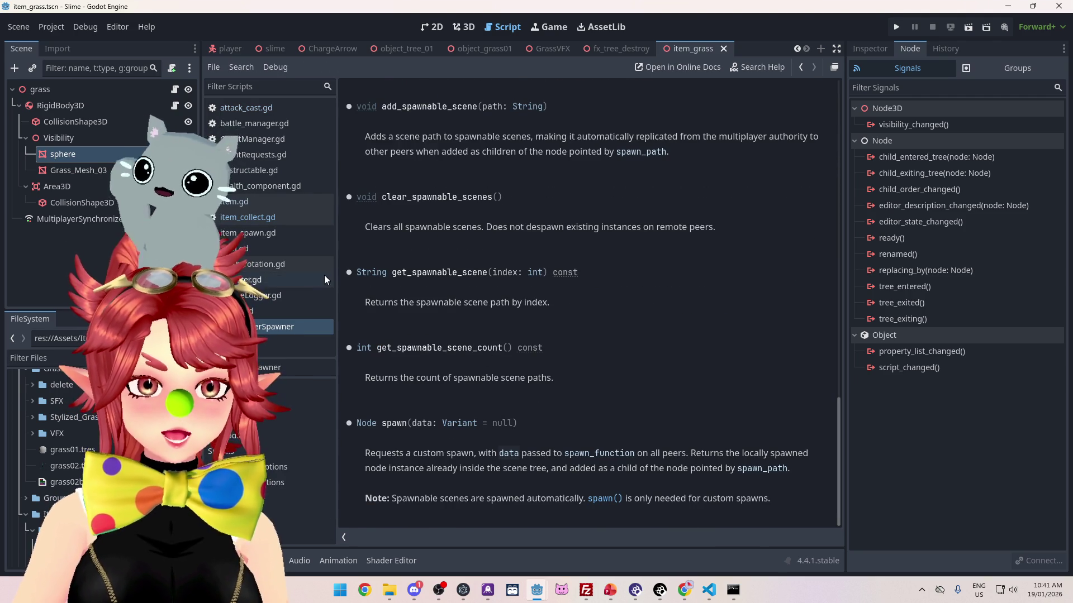
middle_click(271, 329)
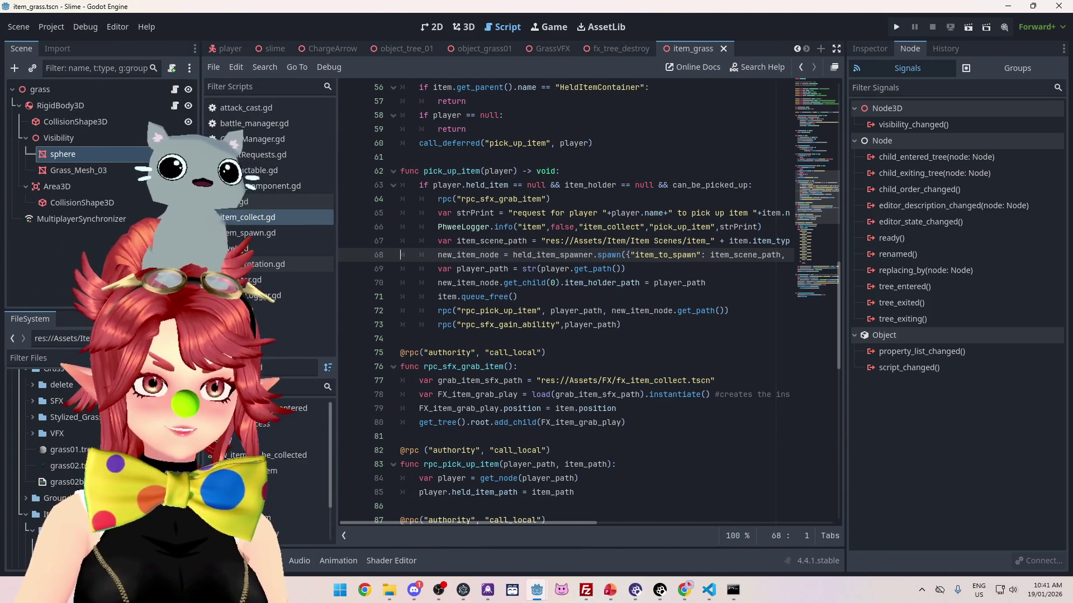
key(alt+Tab)
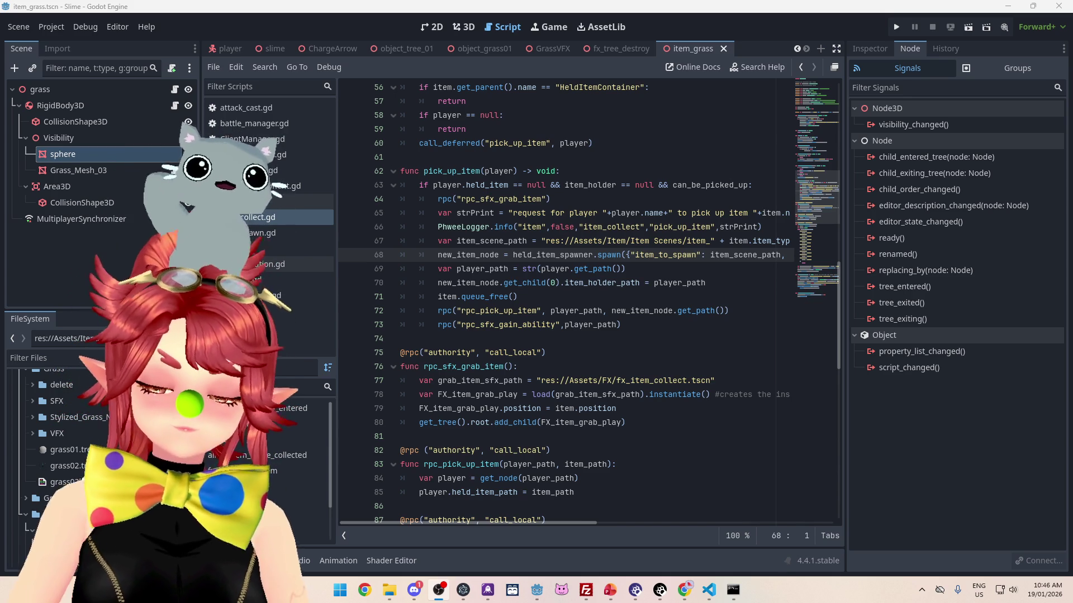
click(641, 171)
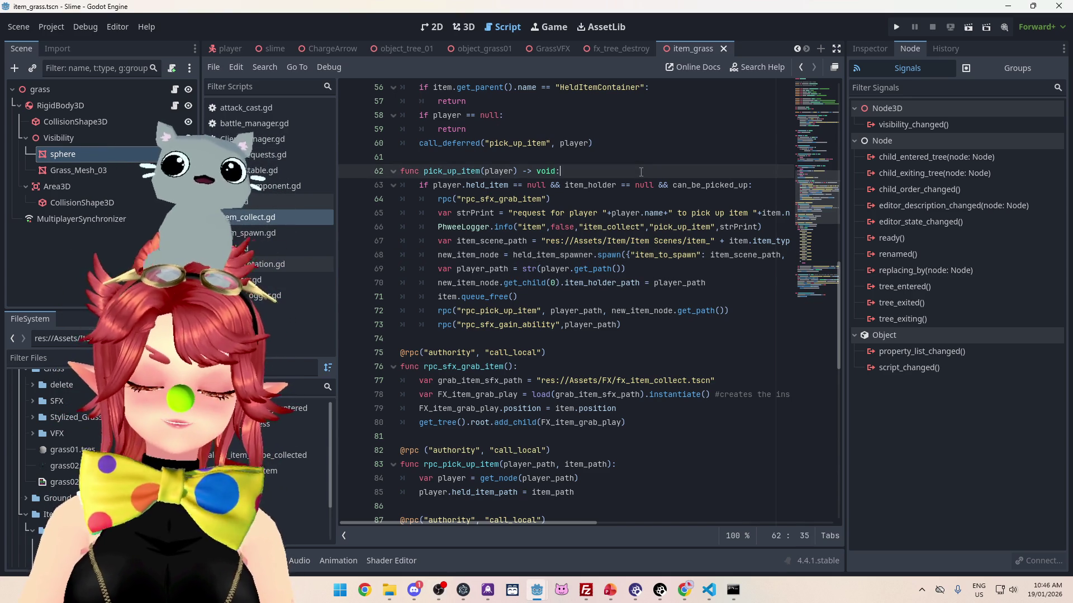
click(590, 159)
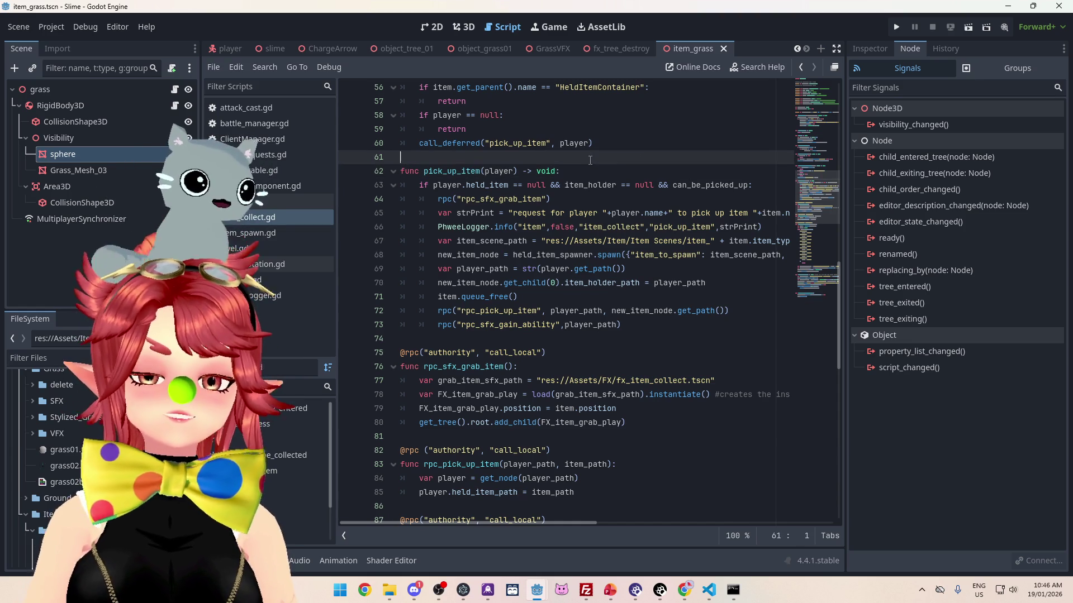
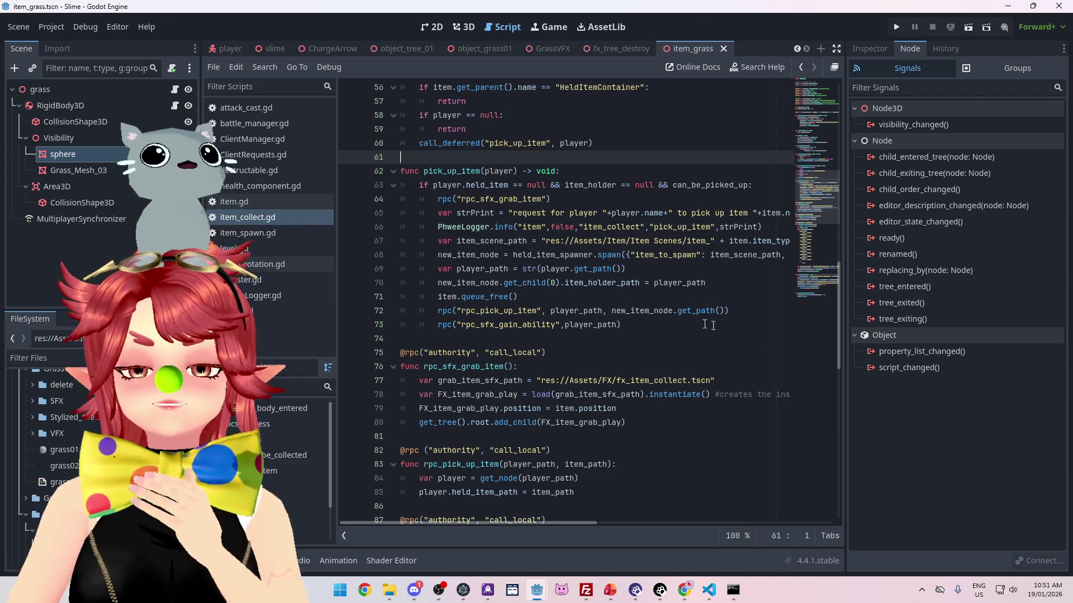
Step: In item_collect.gd's pick_up_item, select the item_holder_path assignment on line 70
click(602, 173)
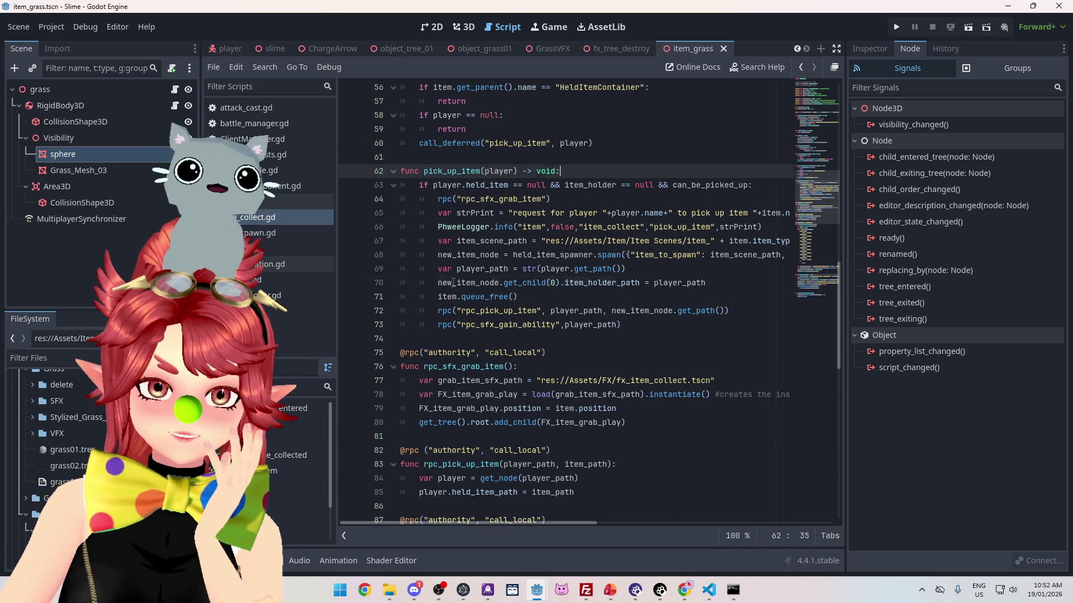
drag(453, 283, 576, 282)
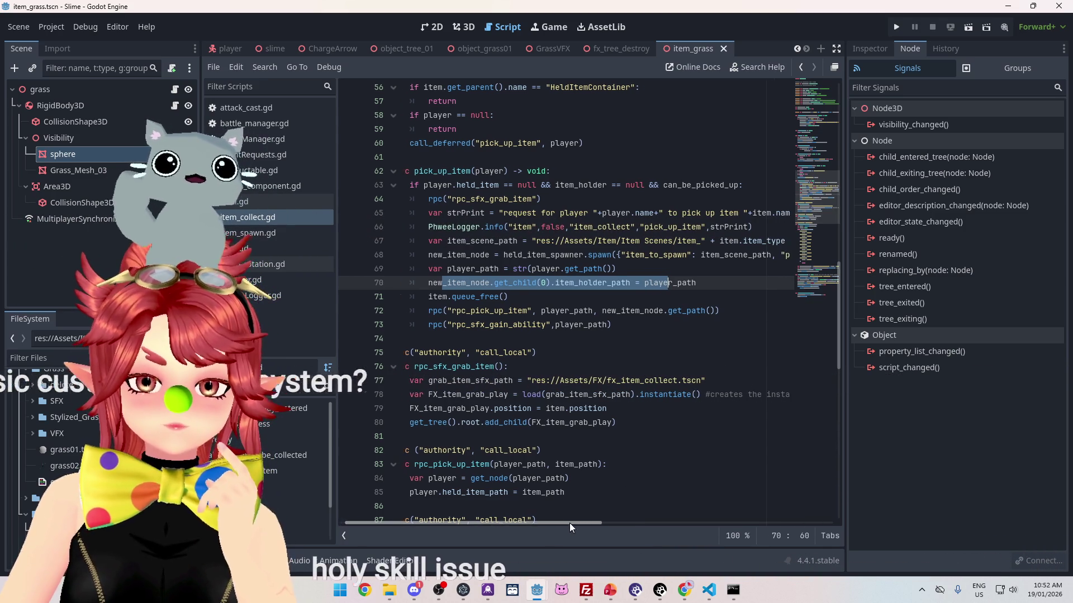
drag(564, 521, 584, 523)
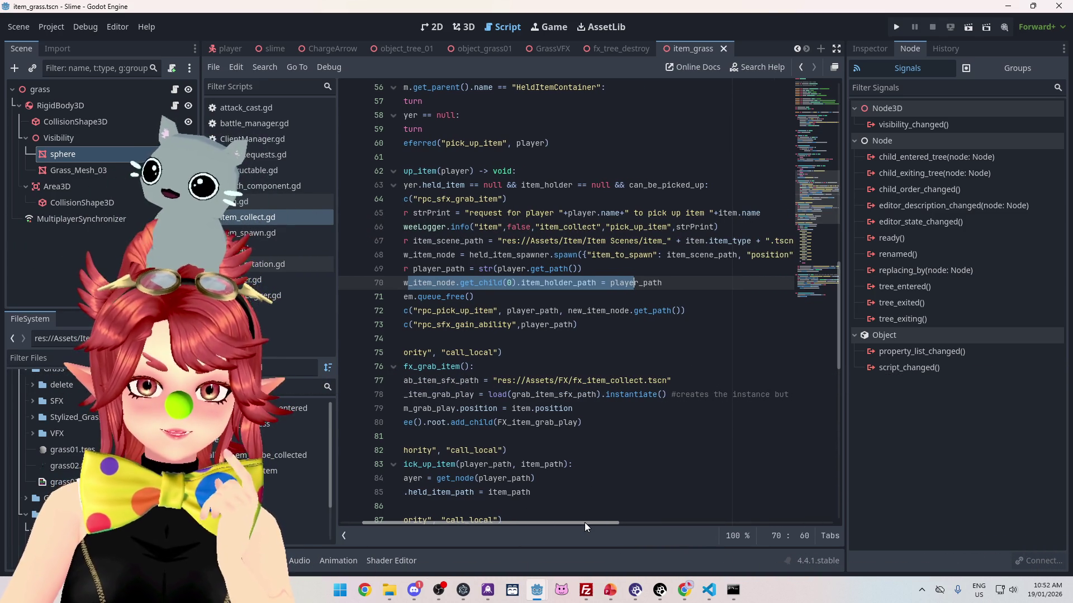
mouse_move(584, 521)
mouse_down()
mouse_move(611, 522)
mouse_move(548, 528)
mouse_up()
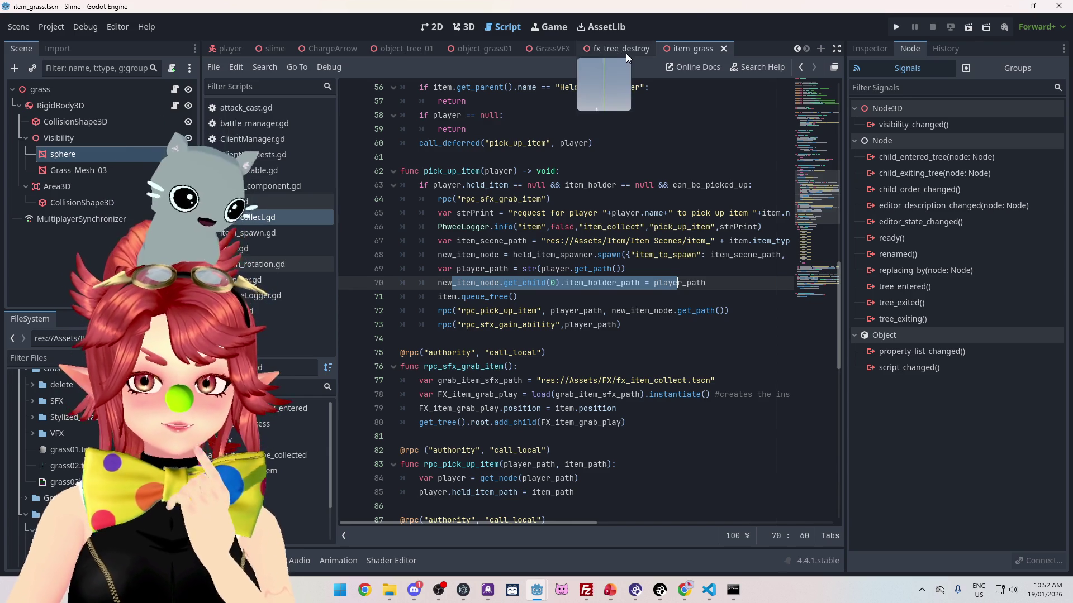
click(729, 282)
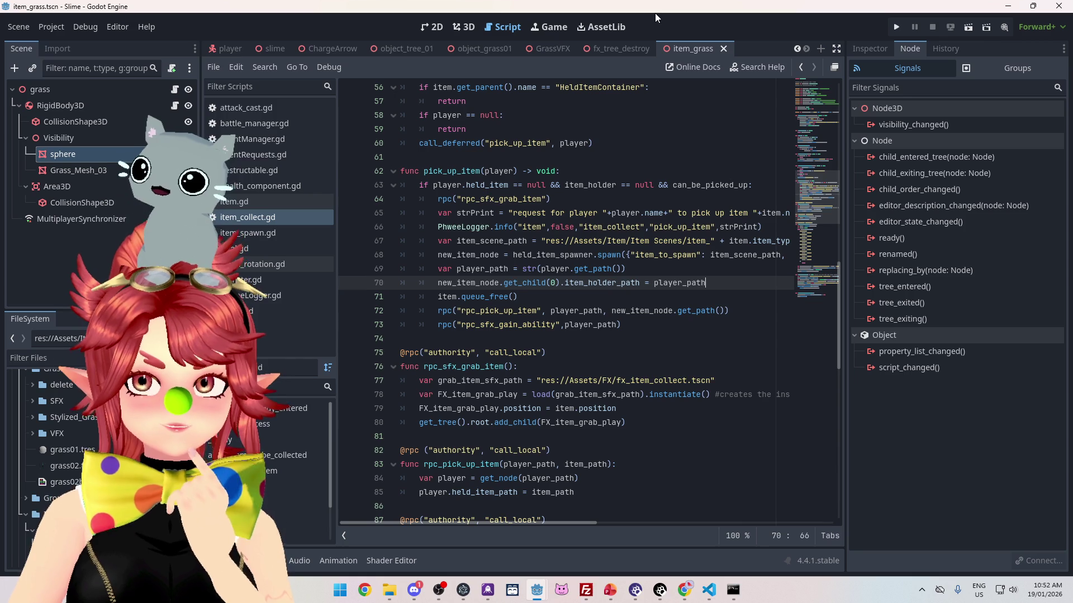
key(Up)
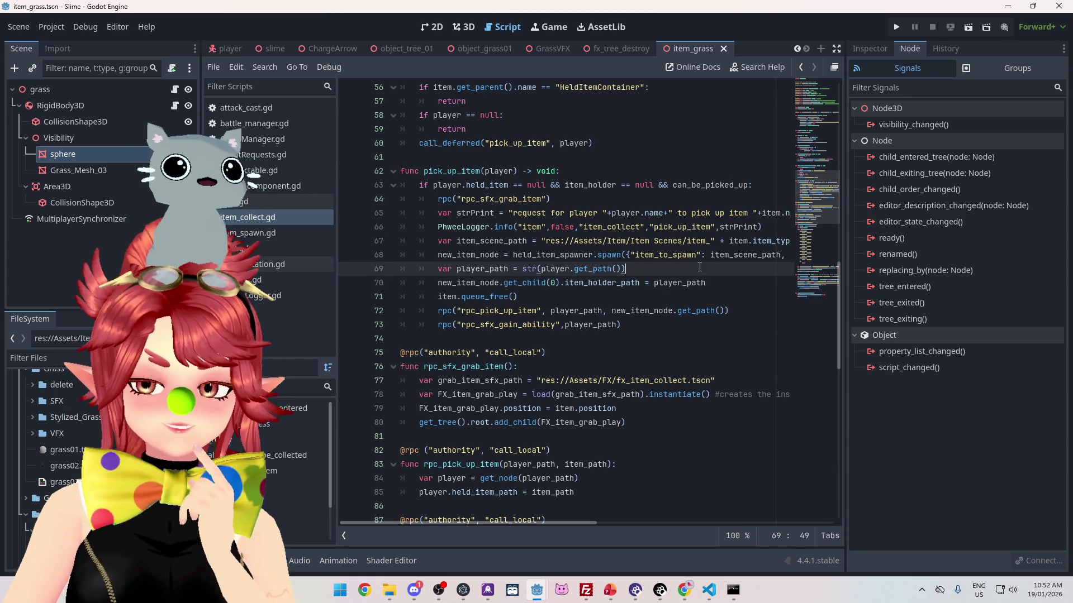
key(Down)
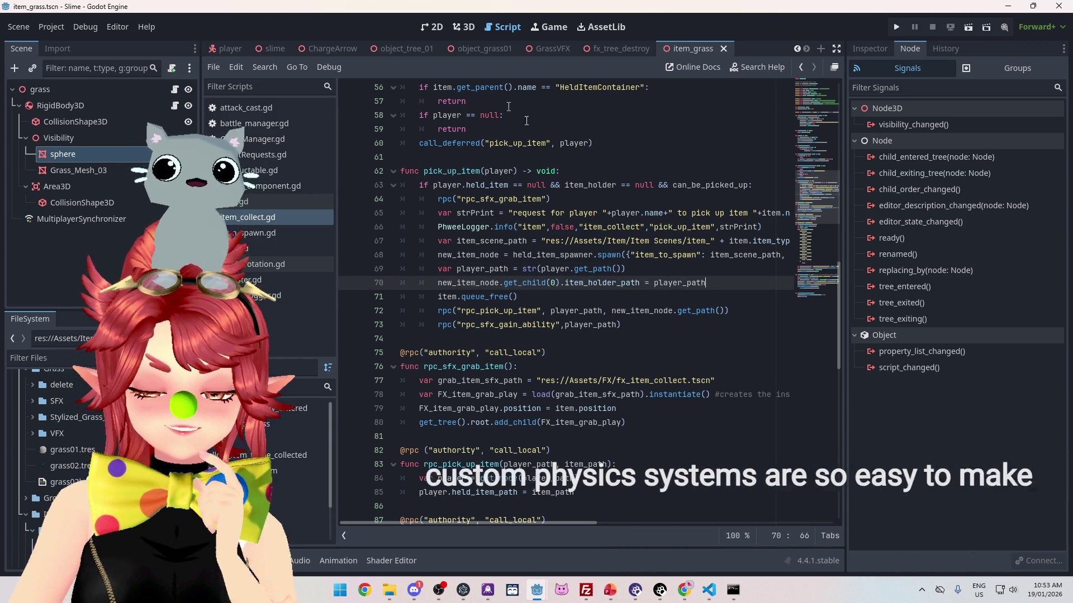
scroll(447, 236, down, 2)
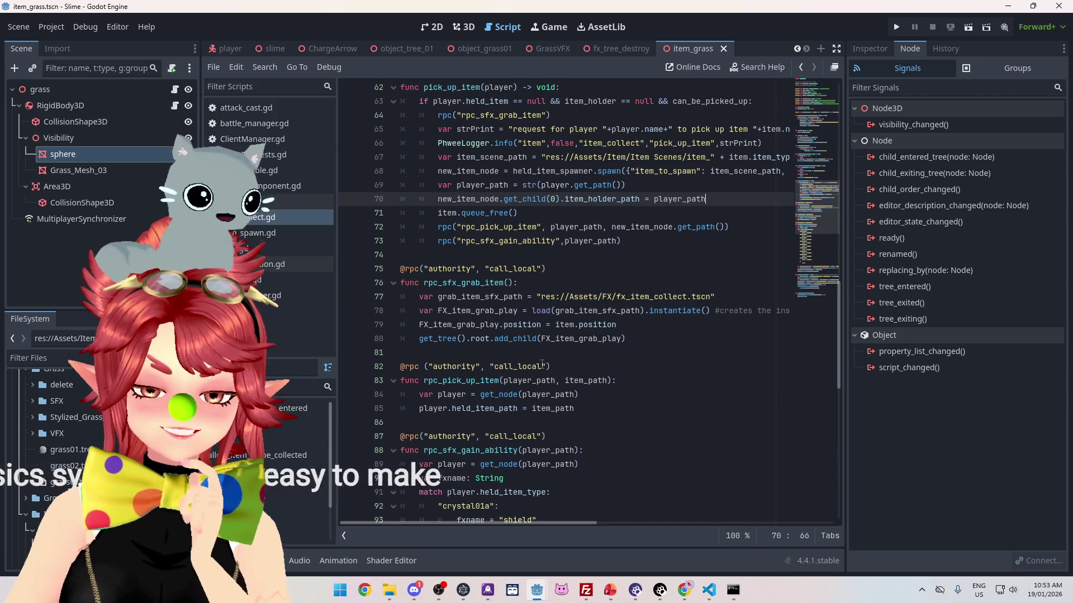
drag(437, 199, 712, 199)
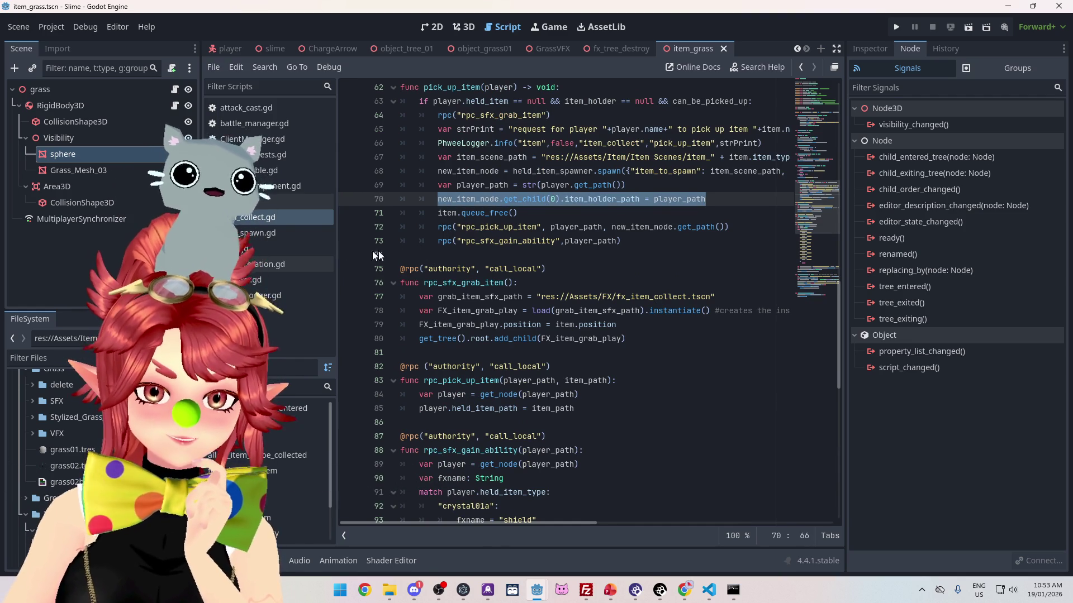
Step: Glance at the other scripts, then return to the end of line 70 in item_collect.gd
click(251, 199)
click(262, 217)
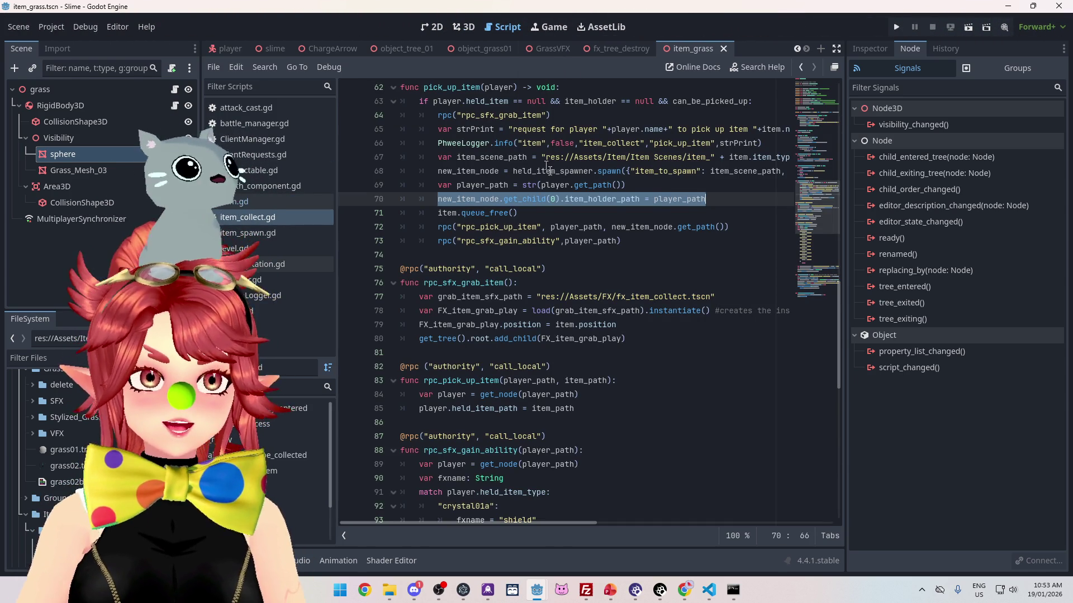
click(707, 214)
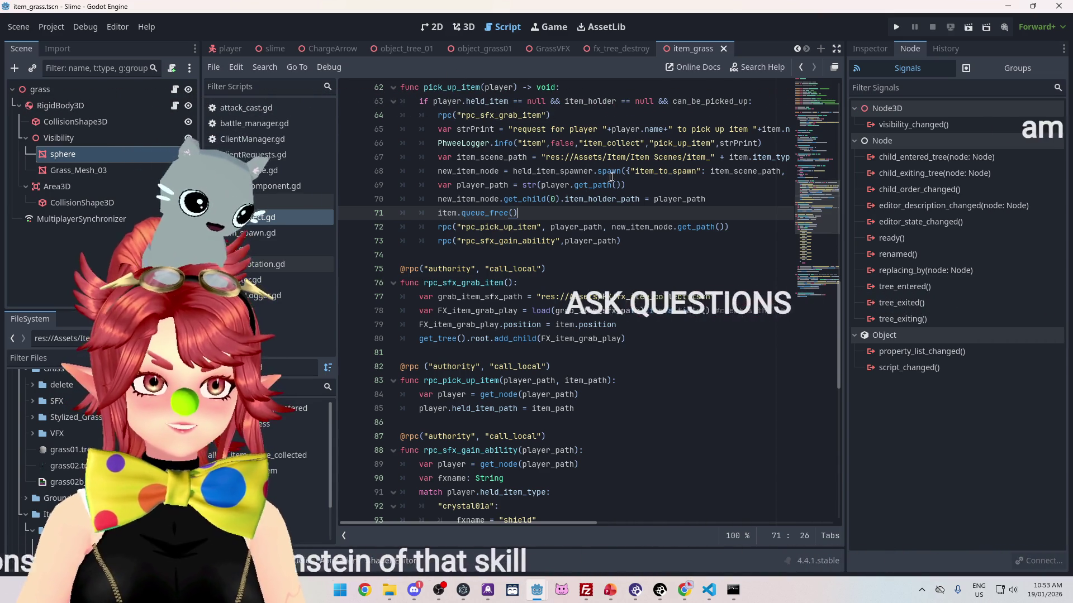
click(709, 201)
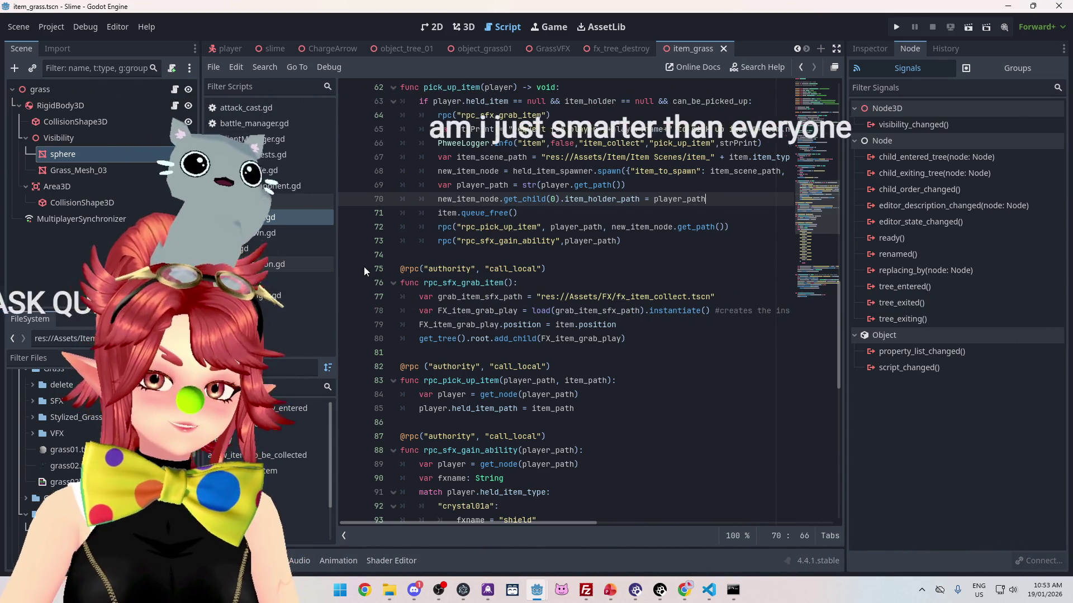
click(266, 225)
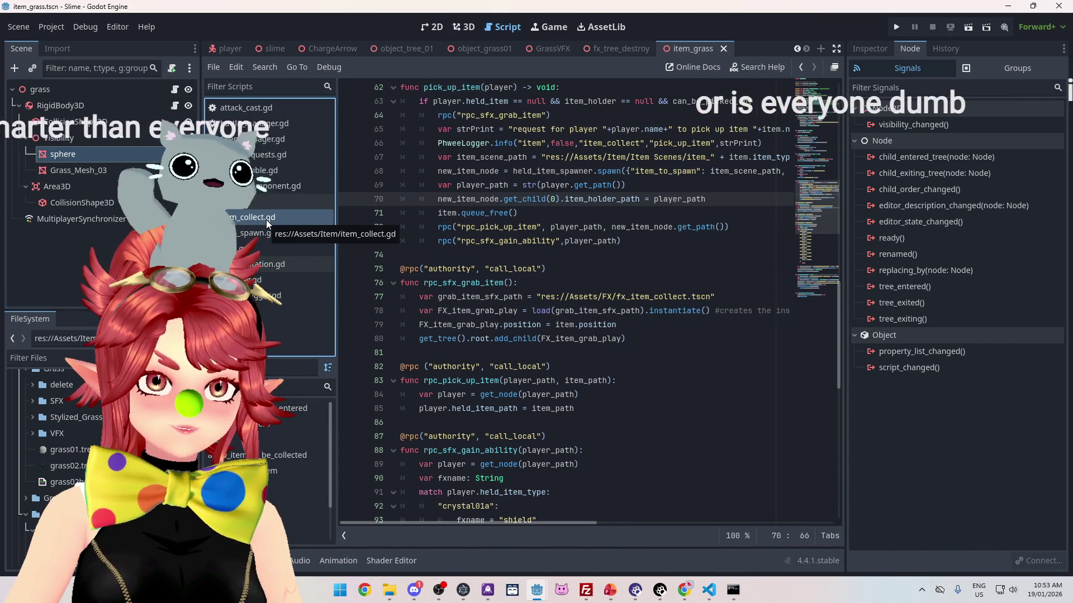
click(251, 233)
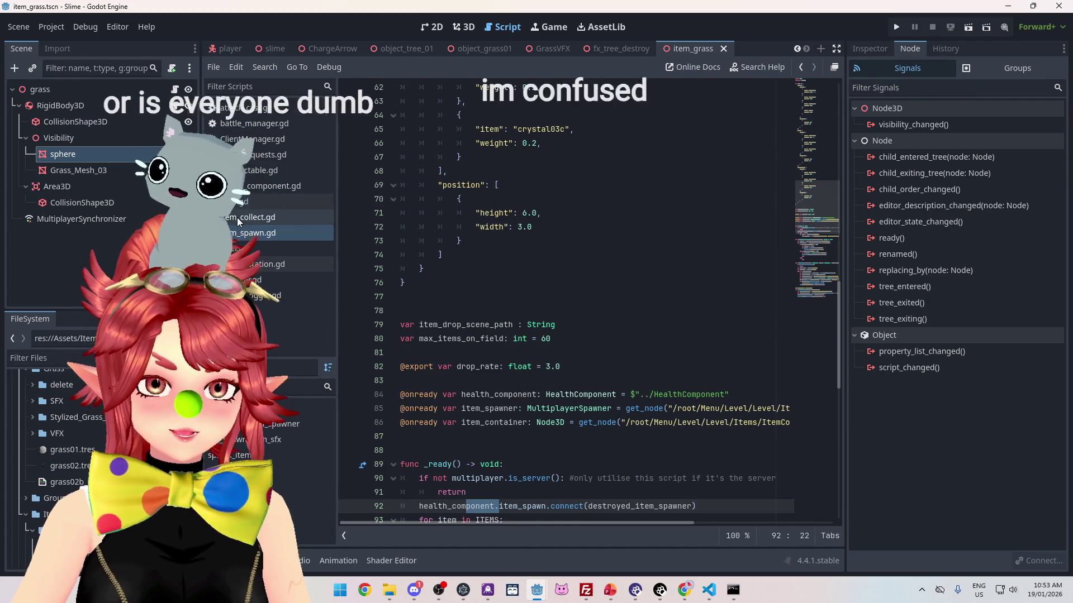
click(236, 217)
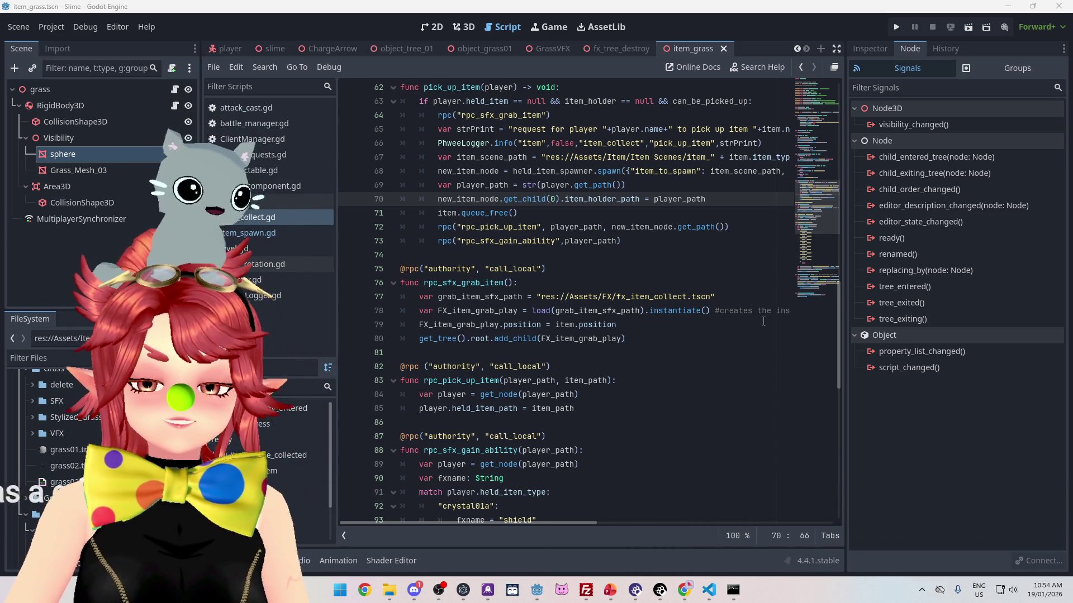
click(736, 212)
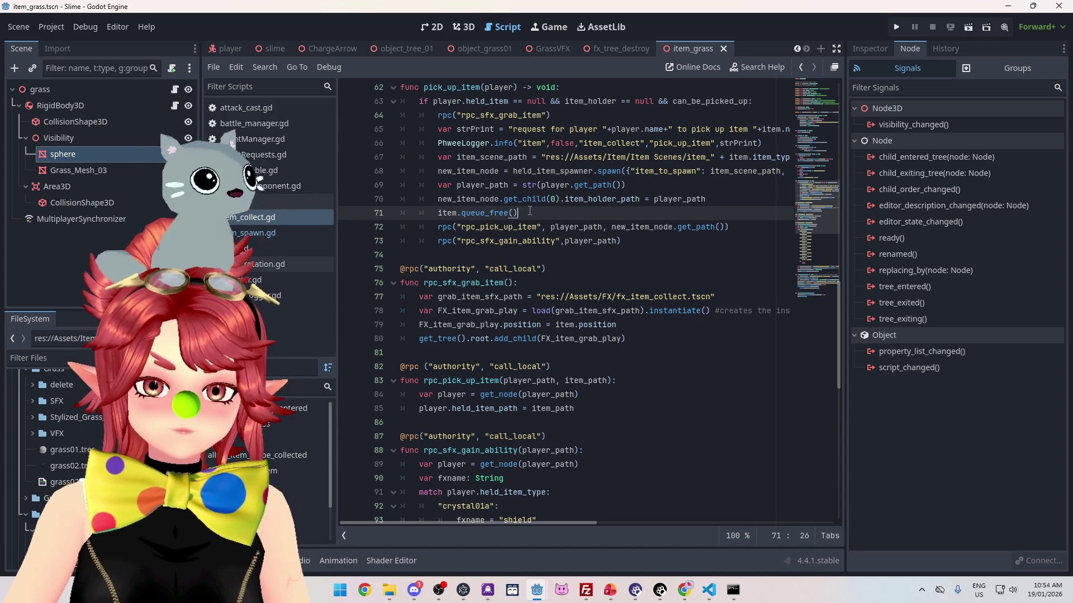
click(640, 200)
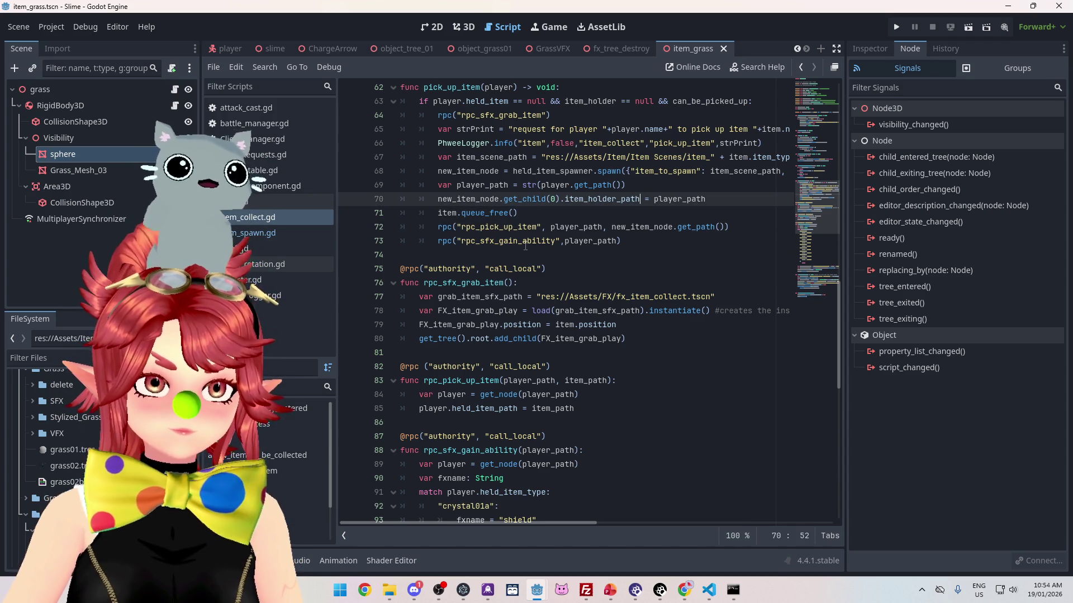
click(251, 237)
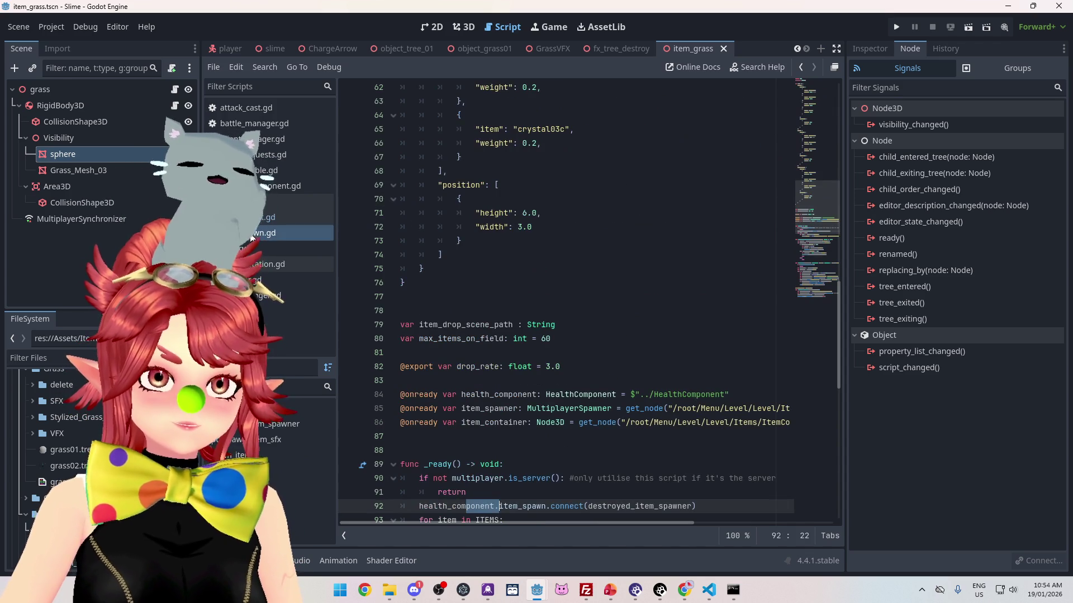
click(245, 216)
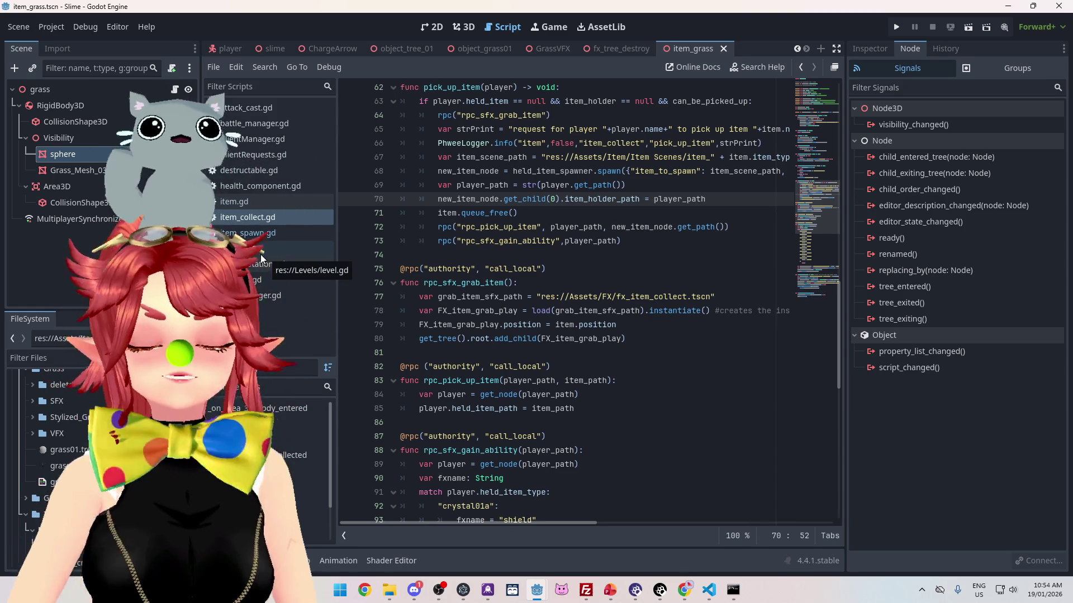
click(655, 199)
click(637, 199)
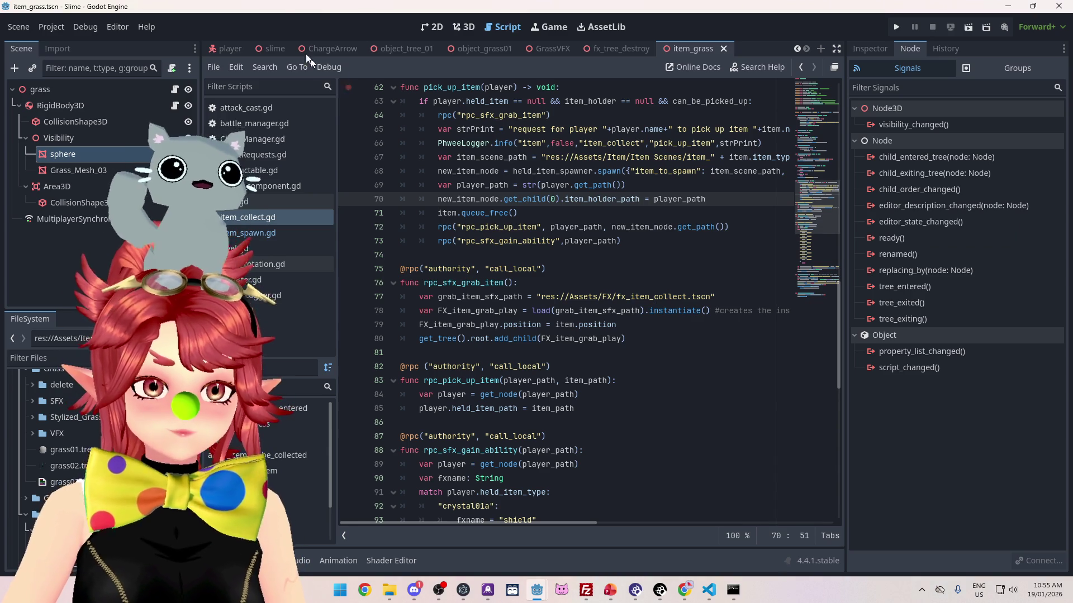
click(743, 200)
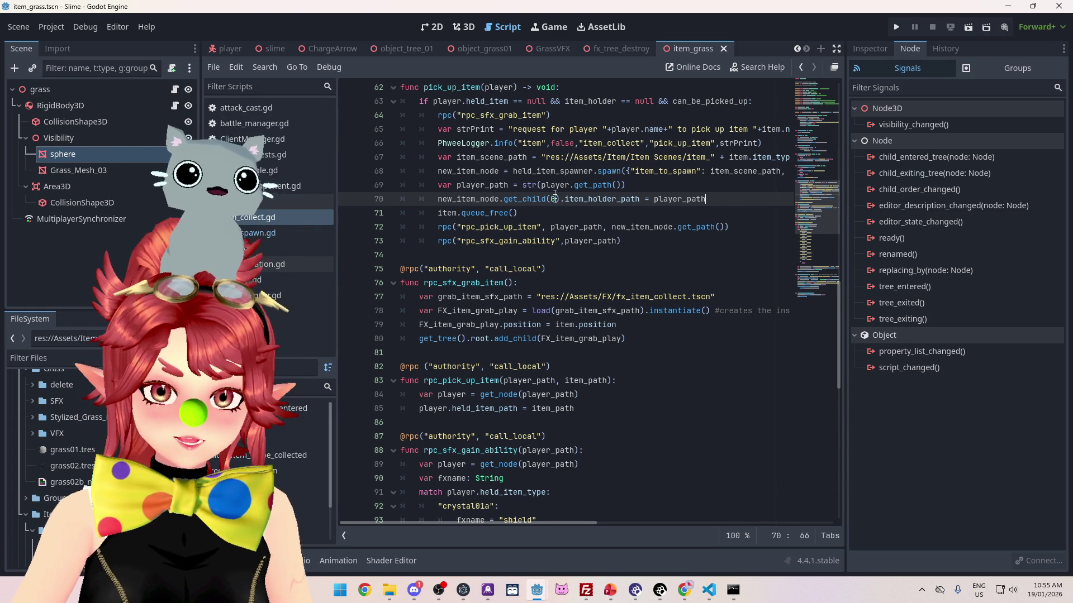
Step: Highlight held_item_spawner, get_child(0), item_holder_path and player_path on lines 68–70
scroll(460, 143, up, 1)
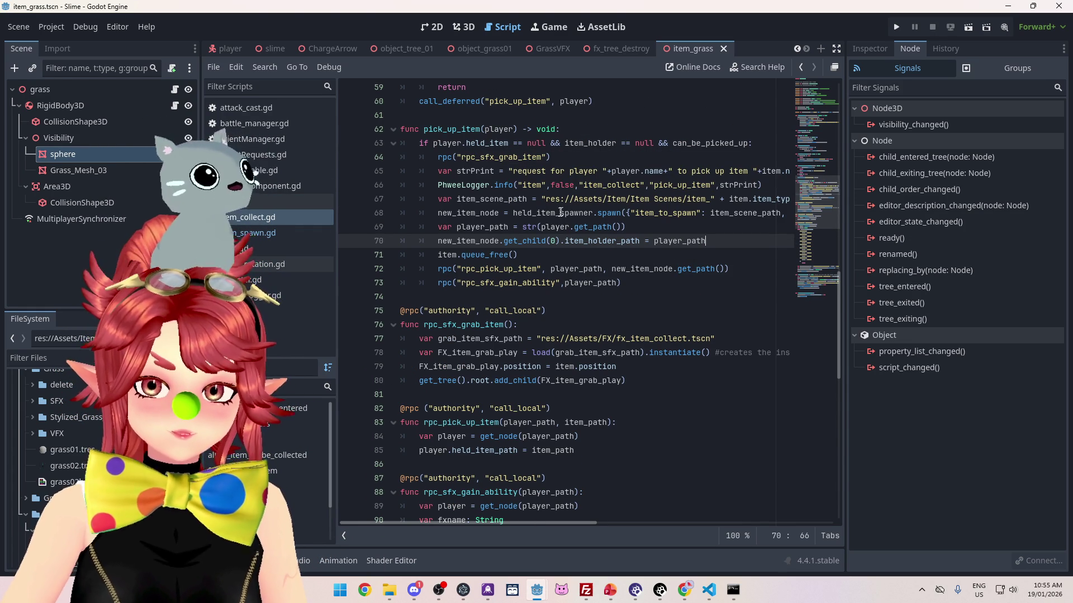
drag(513, 213, 600, 213)
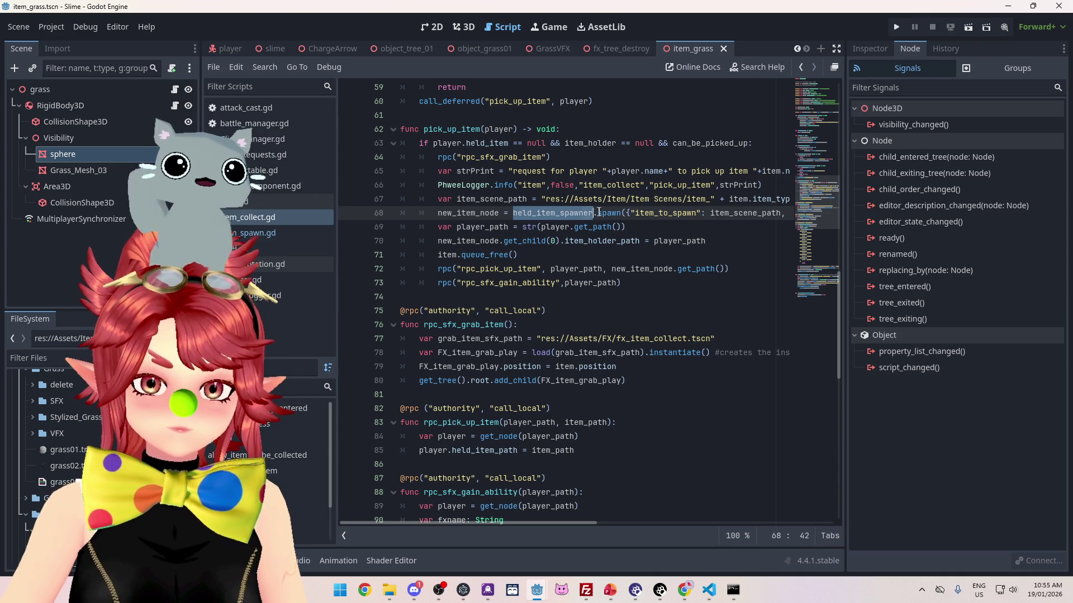
drag(499, 241, 561, 240)
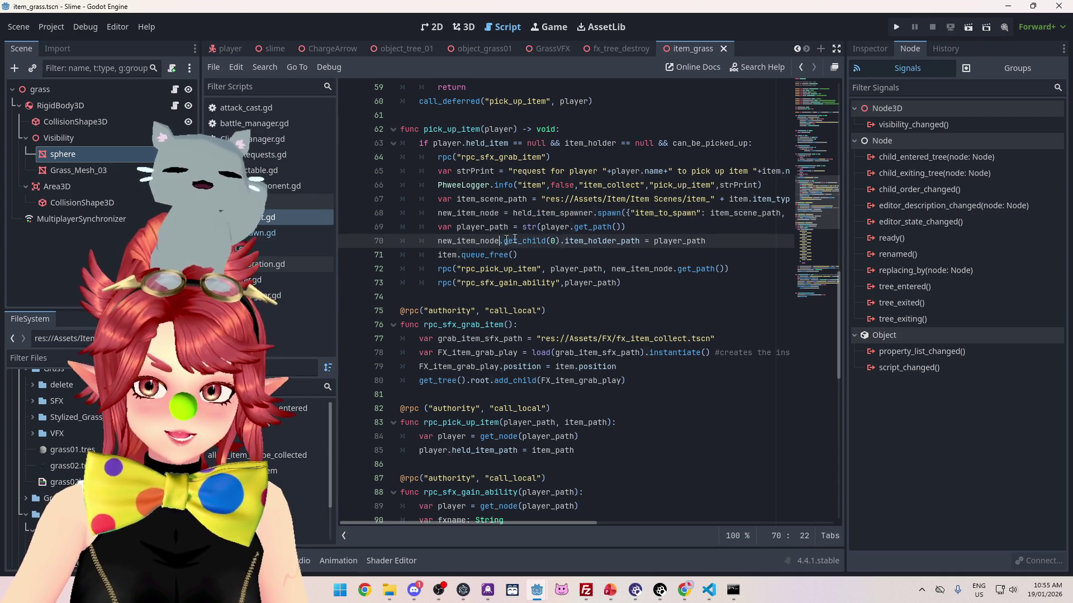
drag(639, 240, 539, 241)
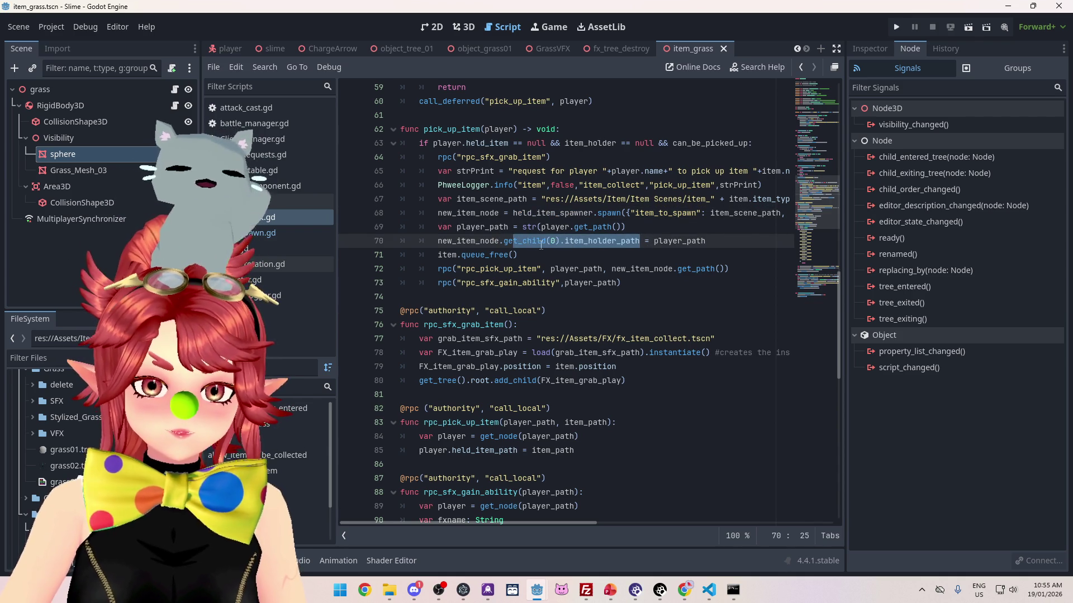
click(540, 241)
click(591, 241)
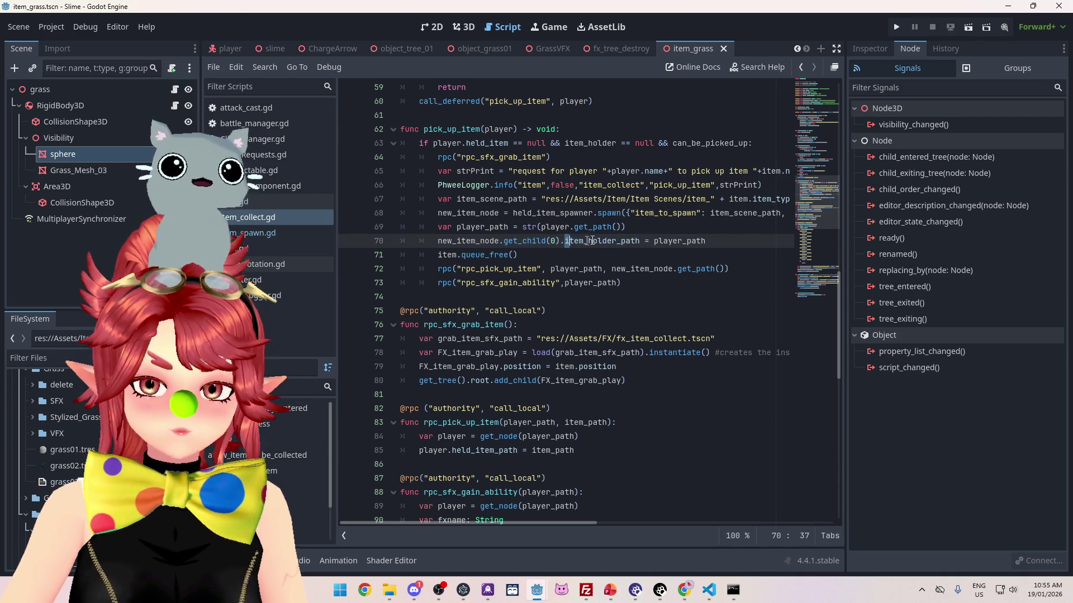
shift+click(654, 245)
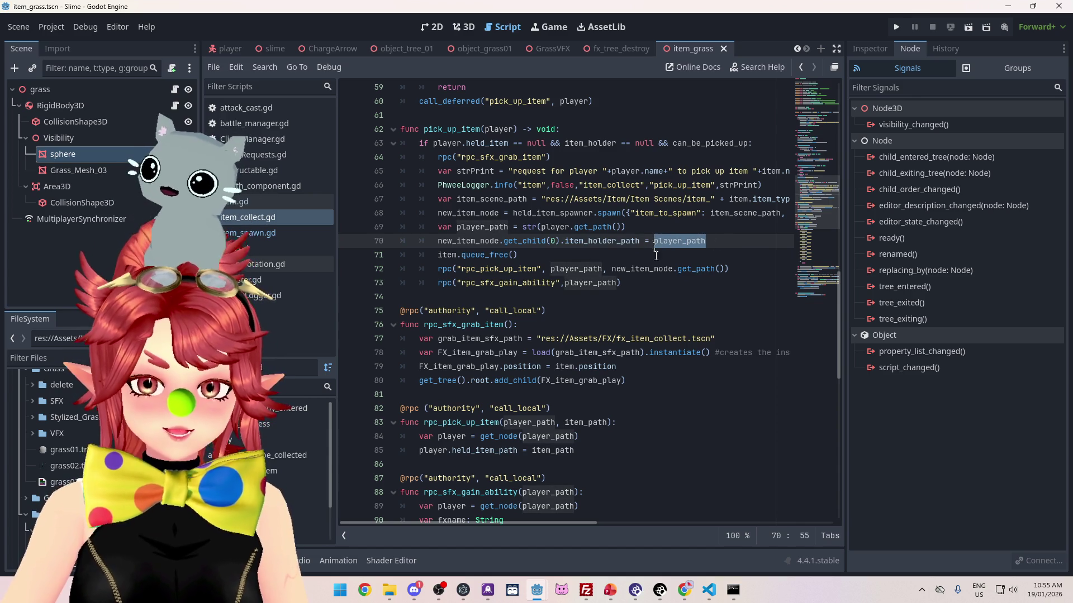
mouse_move(583, 524)
mouse_down()
mouse_move(673, 525)
mouse_move(572, 523)
mouse_up()
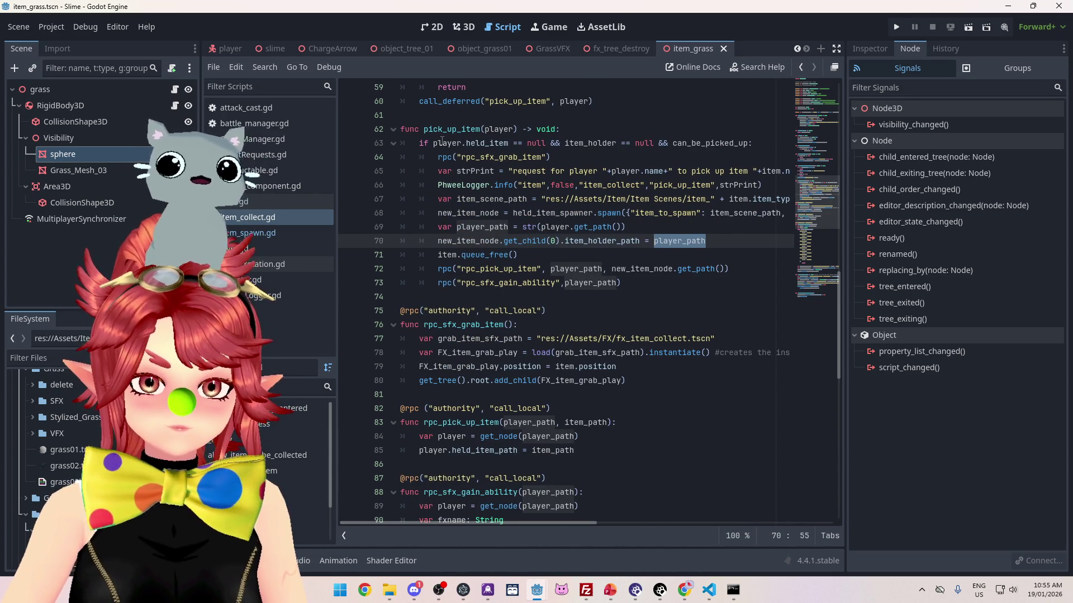
Step: Mark the player parameter, player.held_item and item_scene_path, then select the grass scene's RigidBody3D node
drag(486, 129, 522, 129)
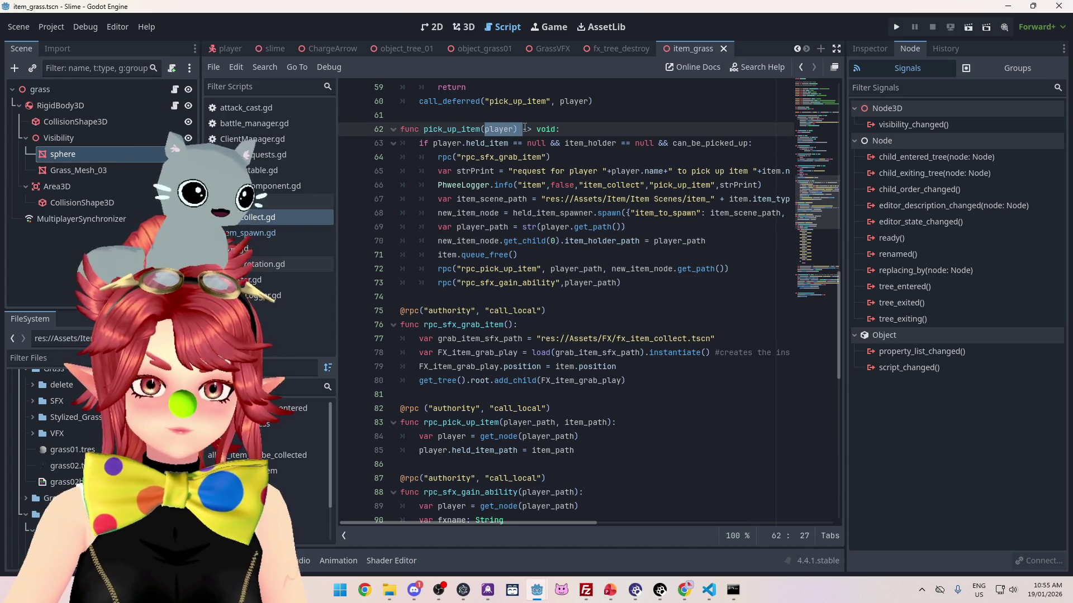
drag(437, 143, 508, 144)
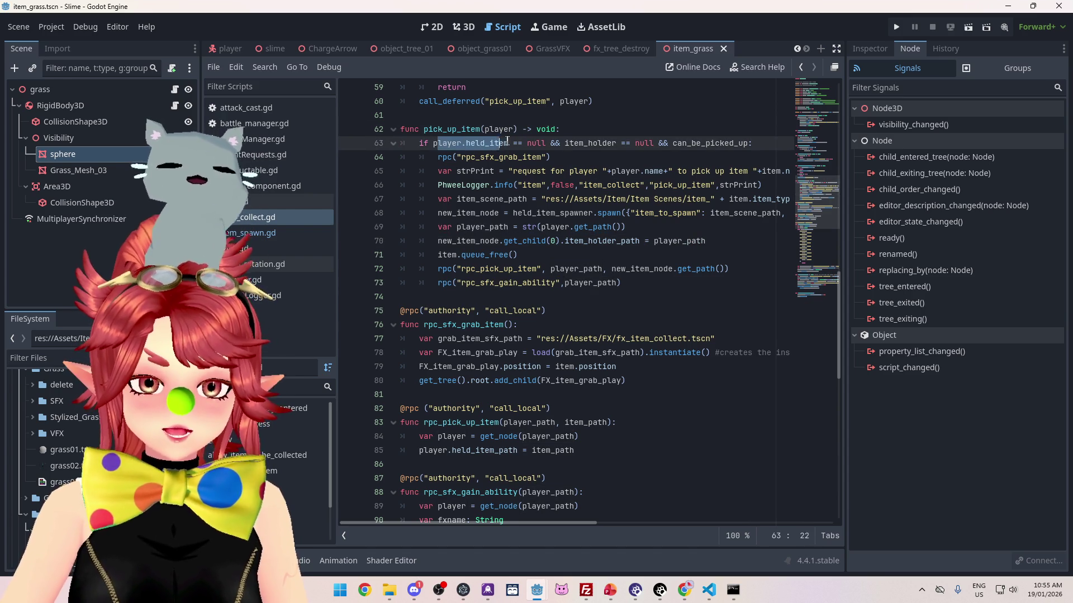
double_click(463, 199)
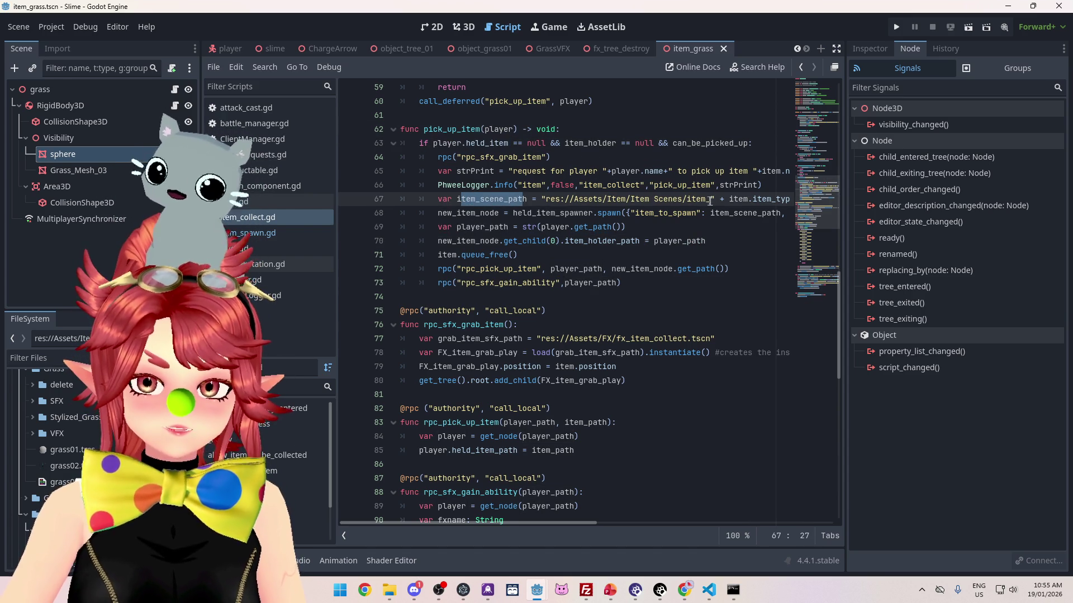
drag(715, 199, 642, 199)
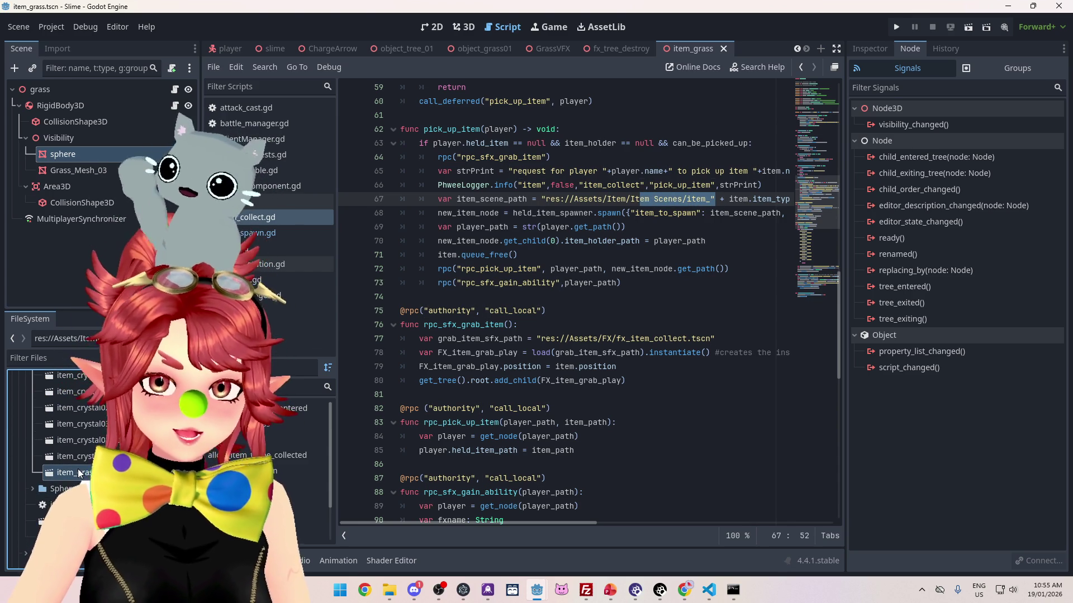
click(73, 457)
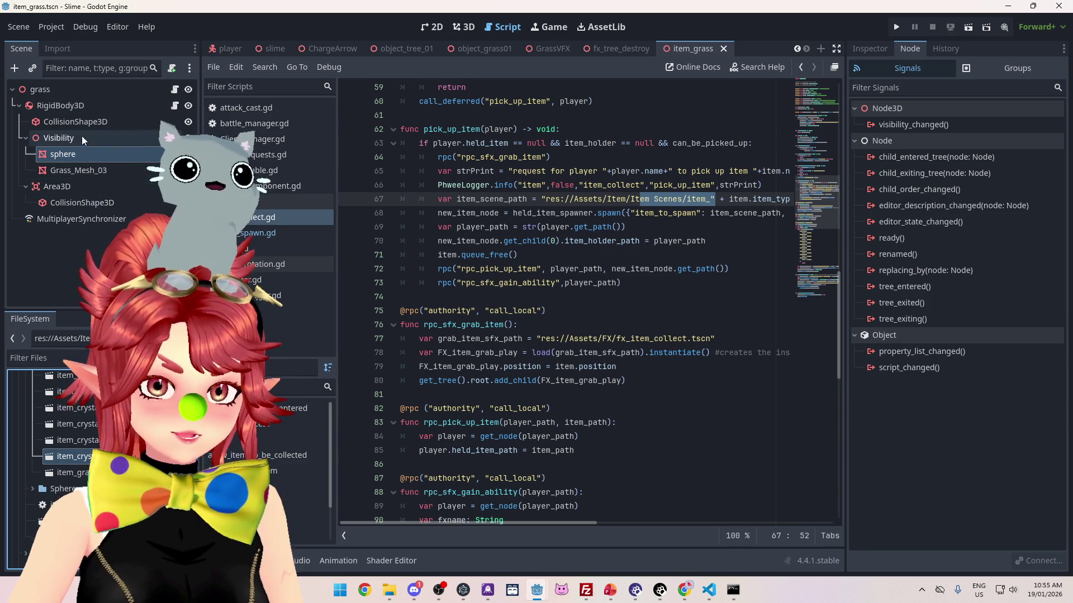
click(90, 105)
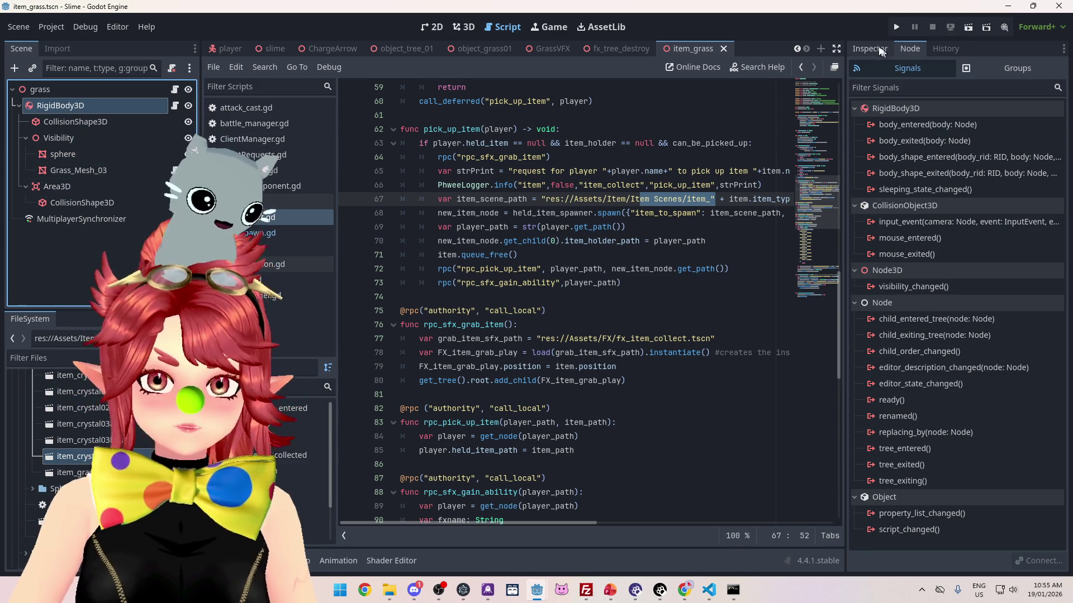
Step: Show RigidBody3D's properties in the Inspector, with item_collect's Item Holder Path set to none
click(869, 49)
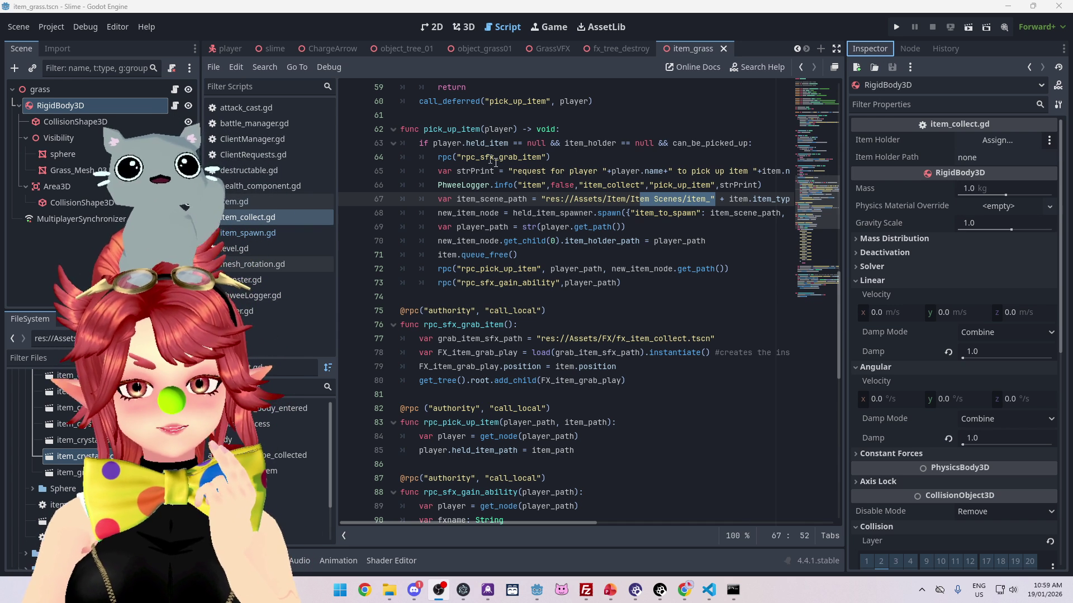
click(546, 199)
drag(546, 199, 715, 199)
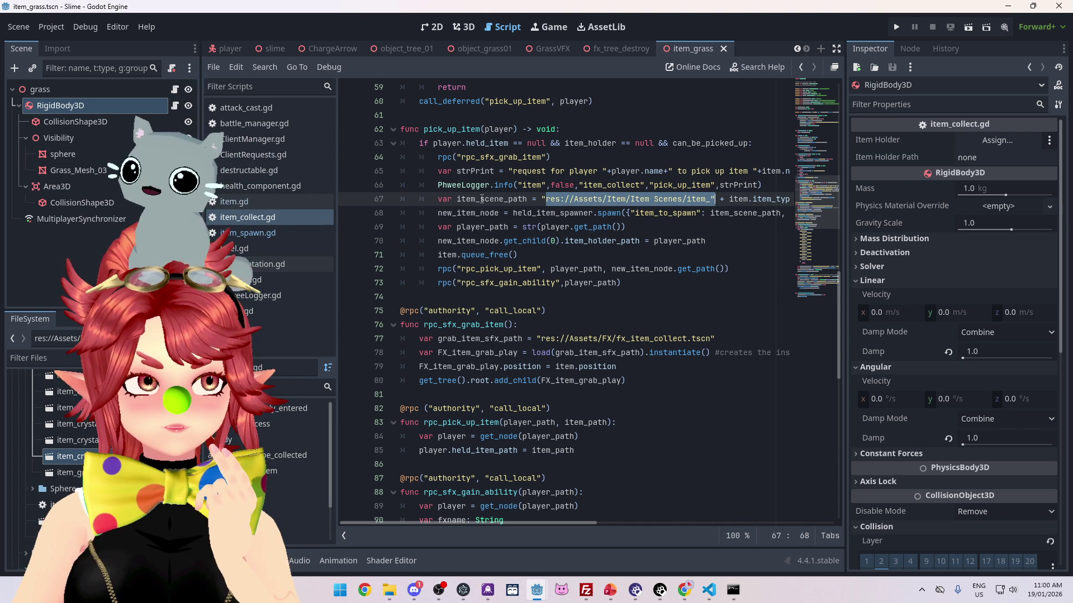
drag(439, 200, 756, 200)
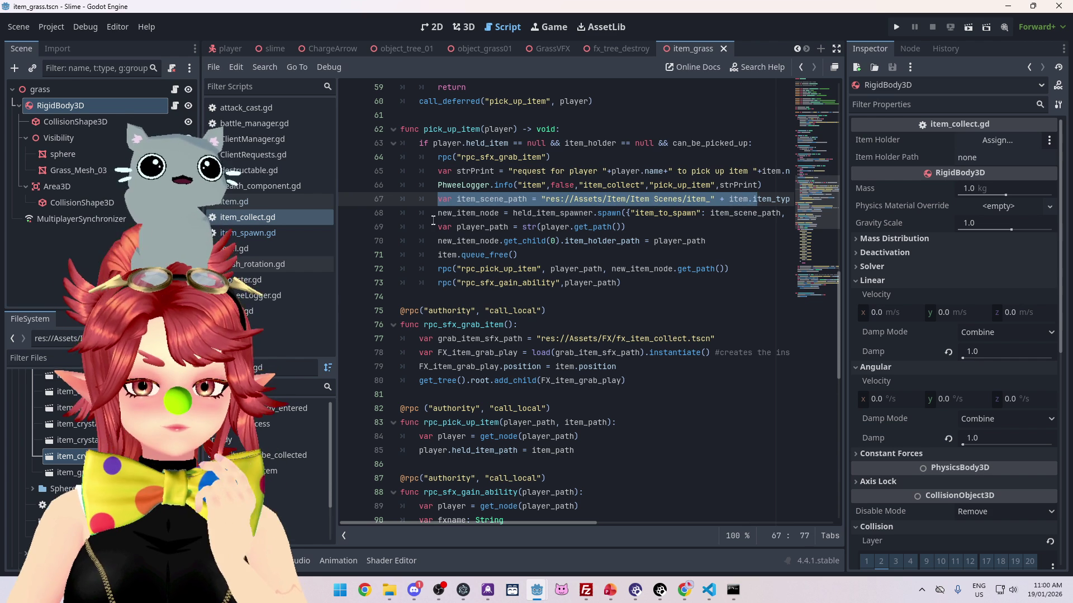
click(438, 213)
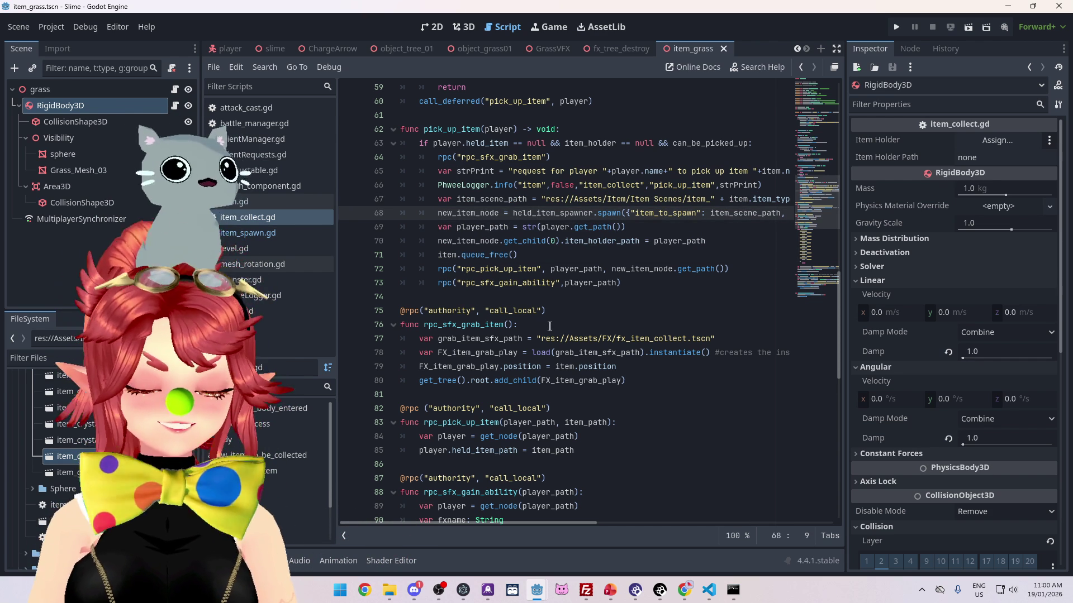
Step: Read pick_up_item from the logger call on line 66 down to the player_path assignment
click(547, 185)
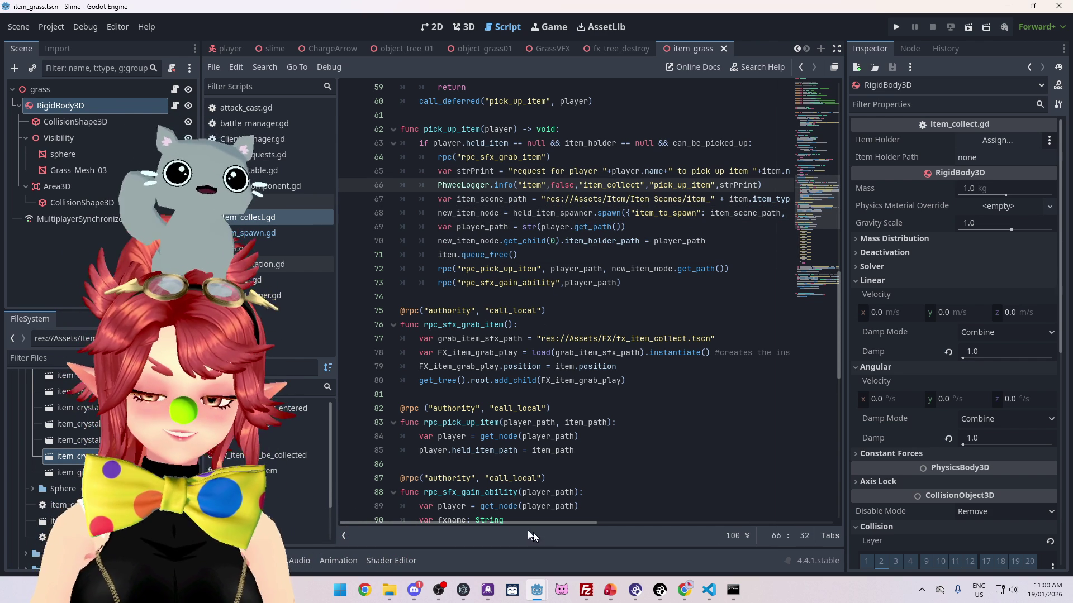
mouse_move(474, 528)
mouse_down()
mouse_move(503, 524)
mouse_move(436, 519)
mouse_up()
scroll(527, 380, down, 1)
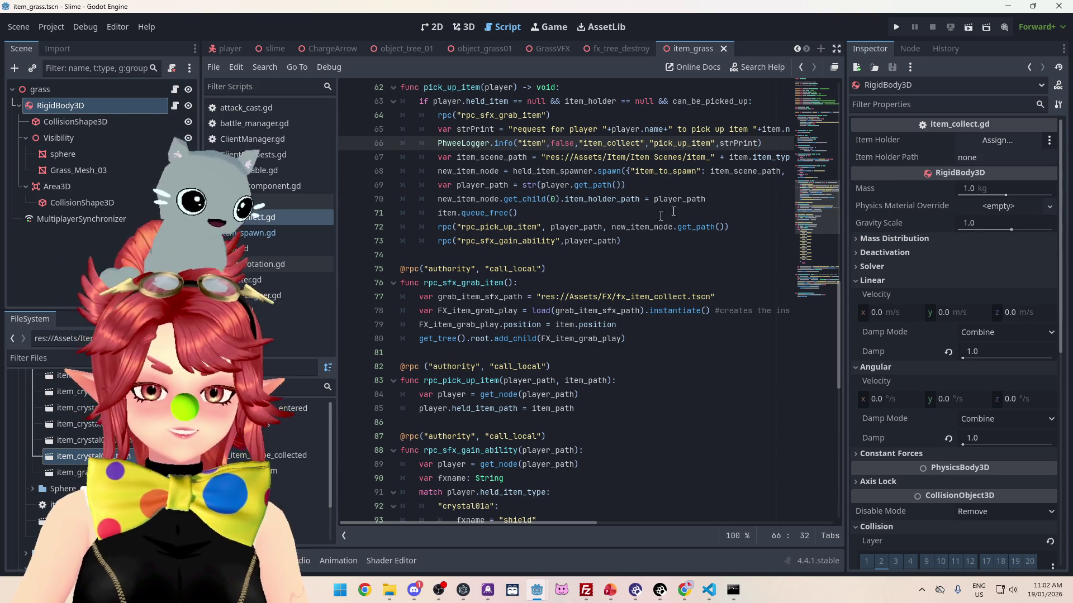
click(666, 189)
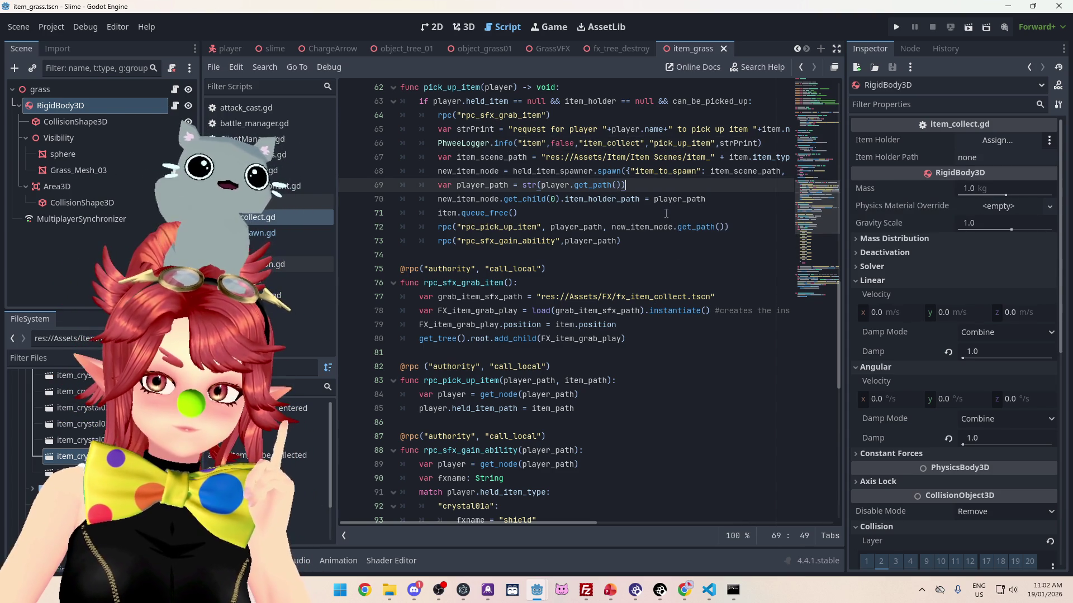
click(666, 213)
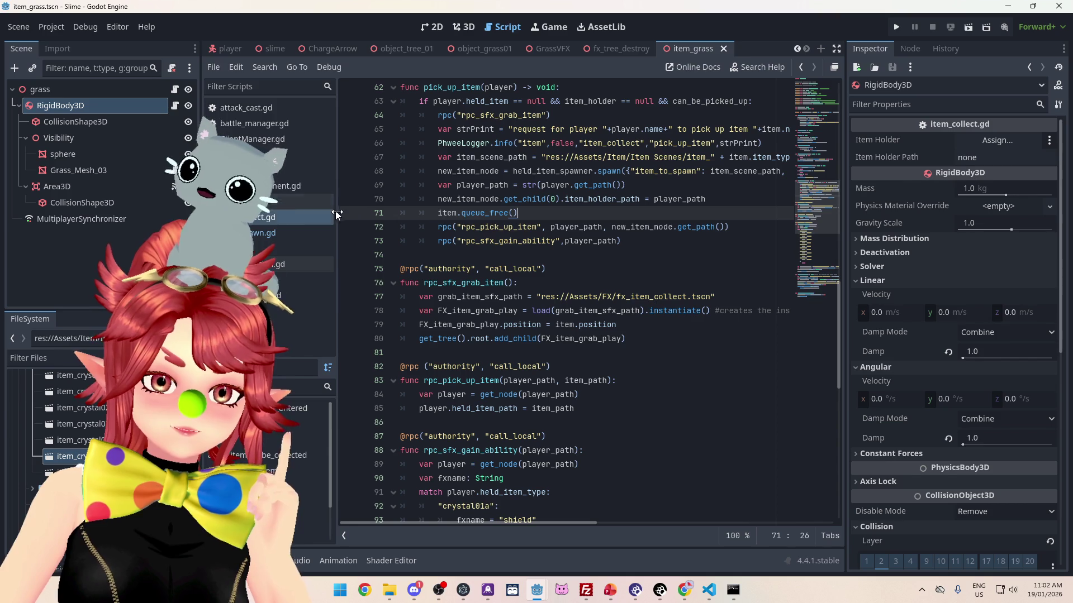
drag(338, 215, 362, 214)
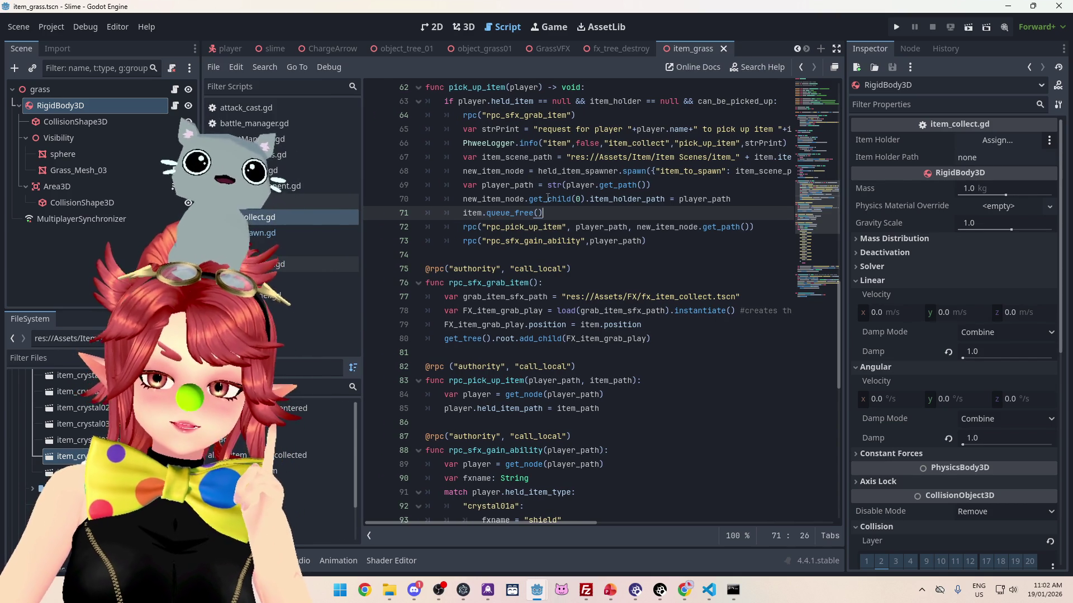
click(676, 245)
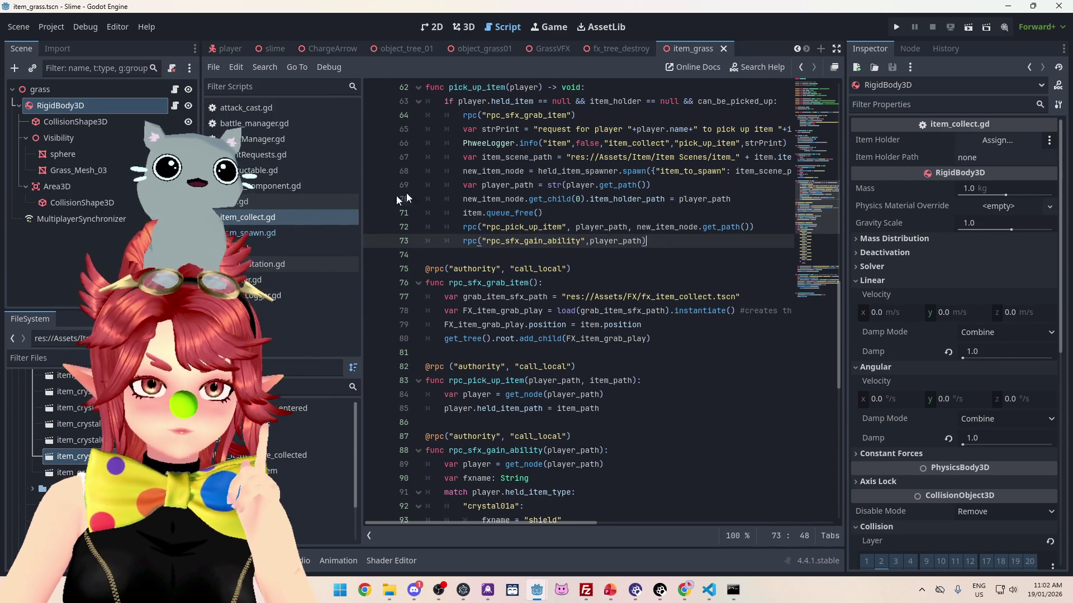
drag(361, 211, 312, 212)
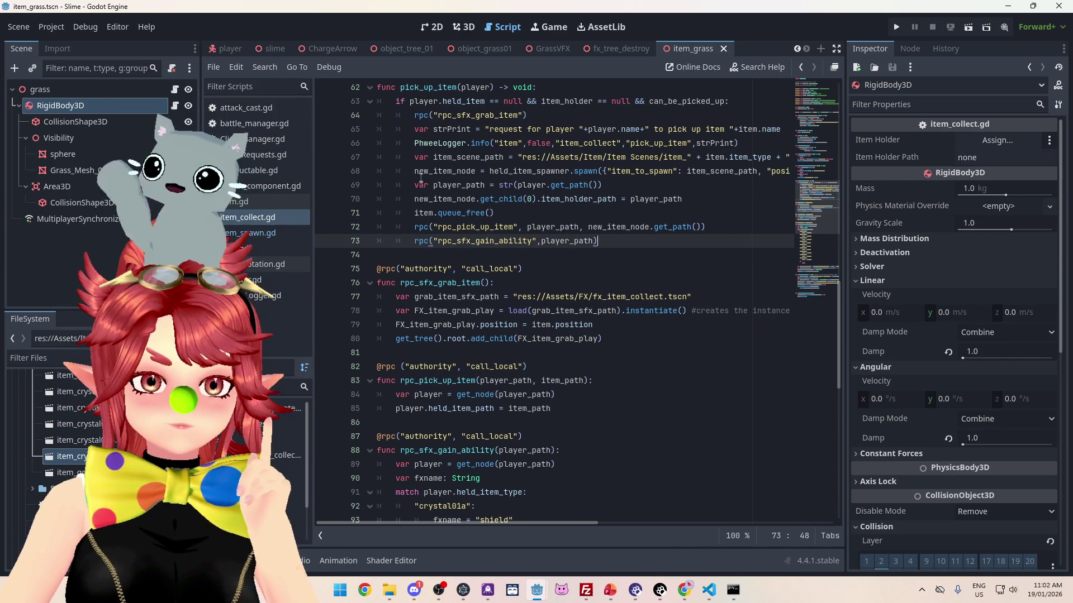
double_click(414, 171)
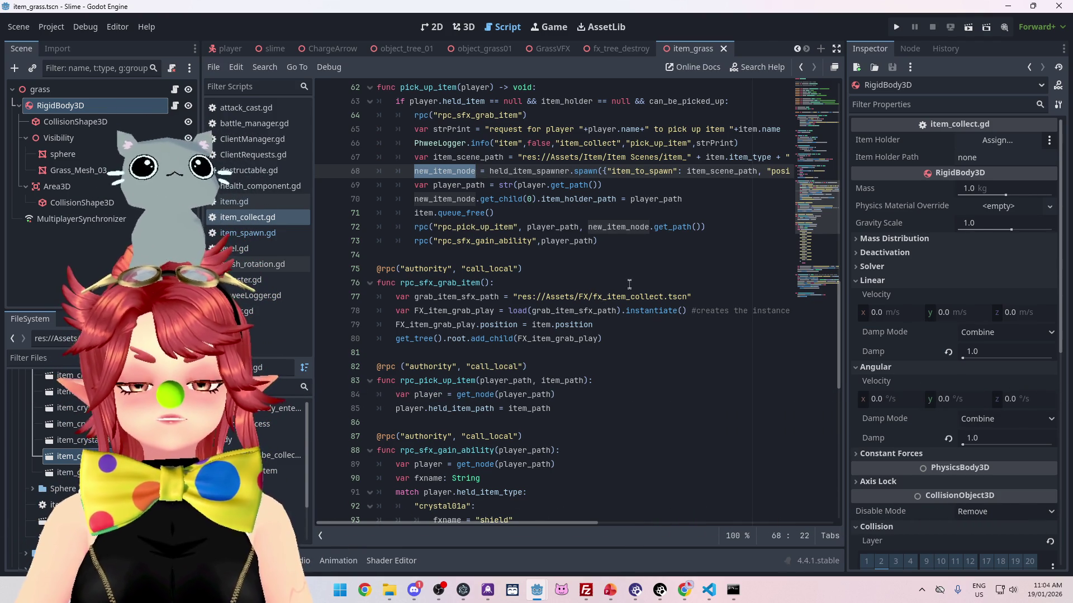
click(534, 211)
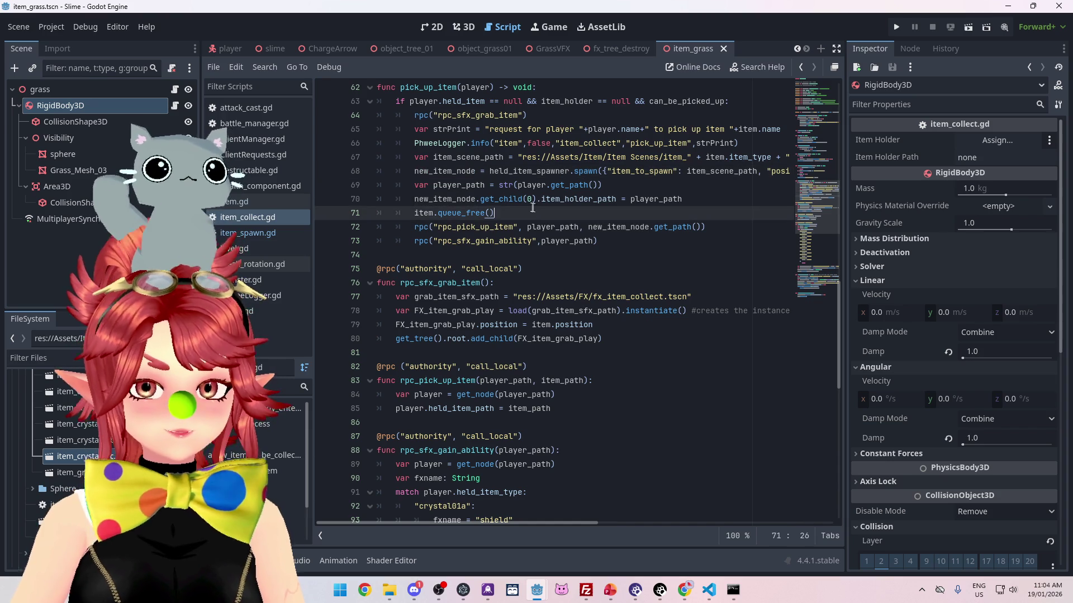
key(Up)
key(Up)
key(End)
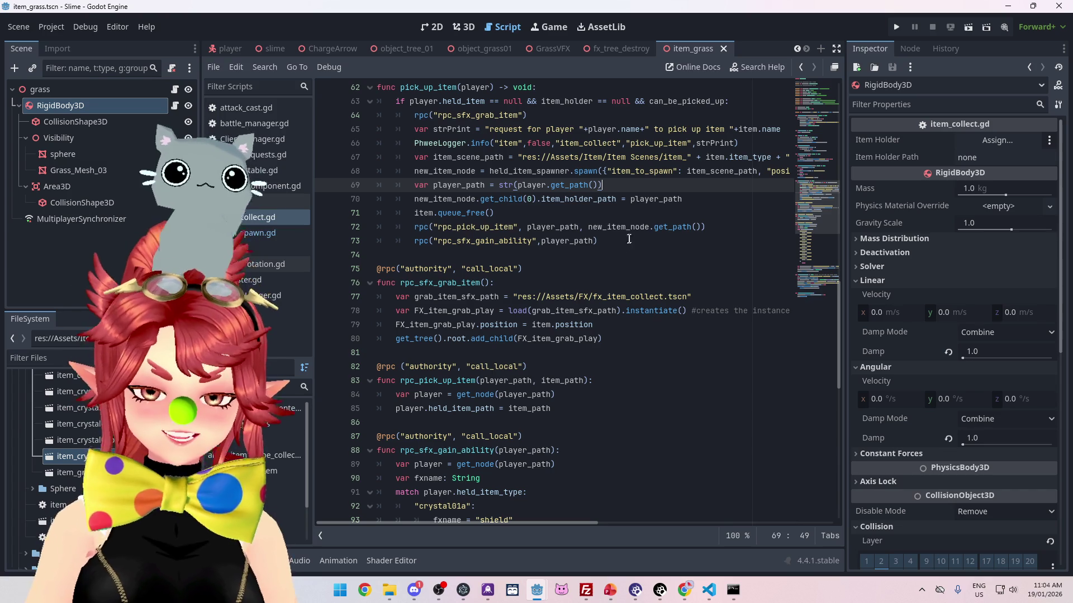
click(691, 206)
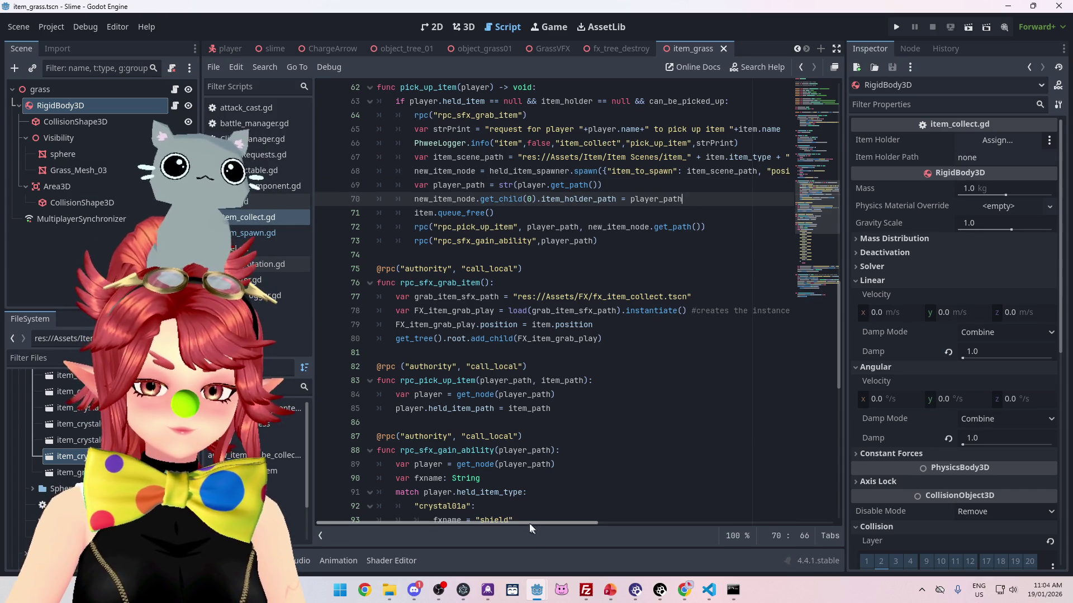
mouse_move(454, 524)
mouse_down()
mouse_move(564, 525)
mouse_move(455, 525)
mouse_up()
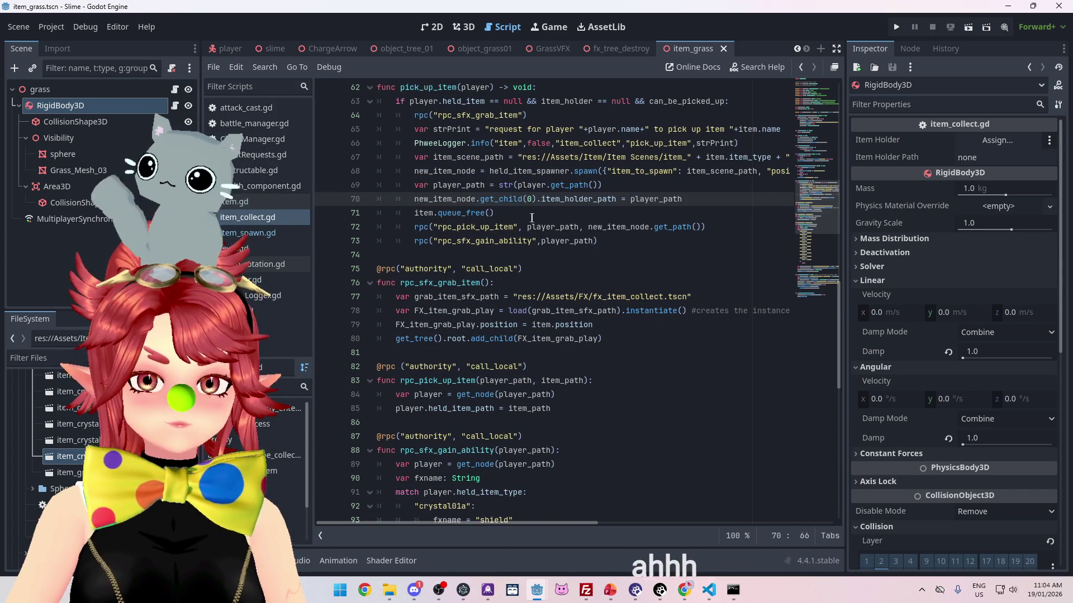
click(713, 215)
click(727, 226)
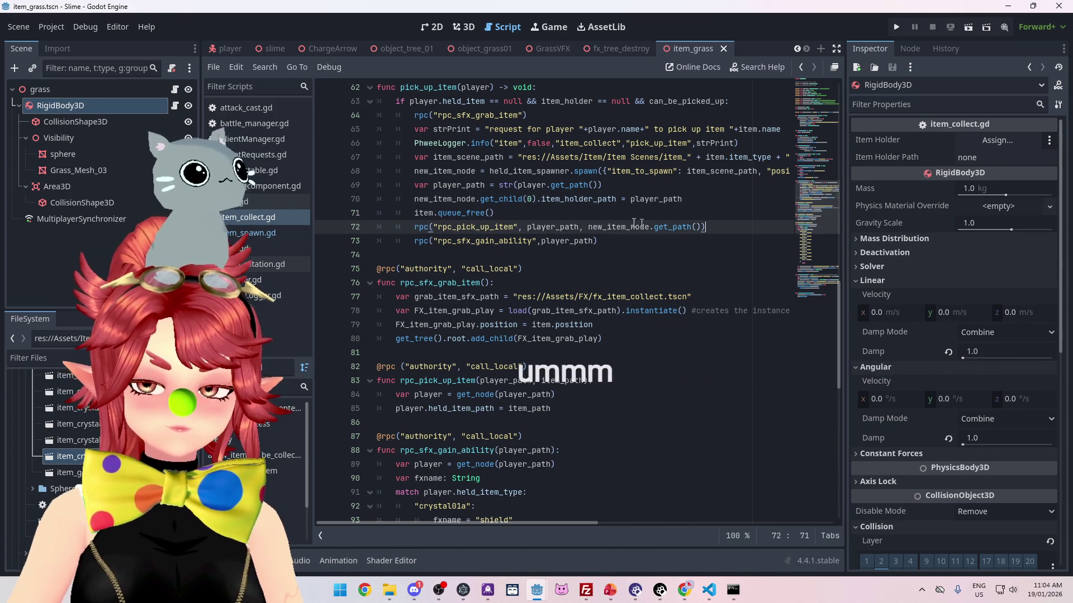
click(573, 211)
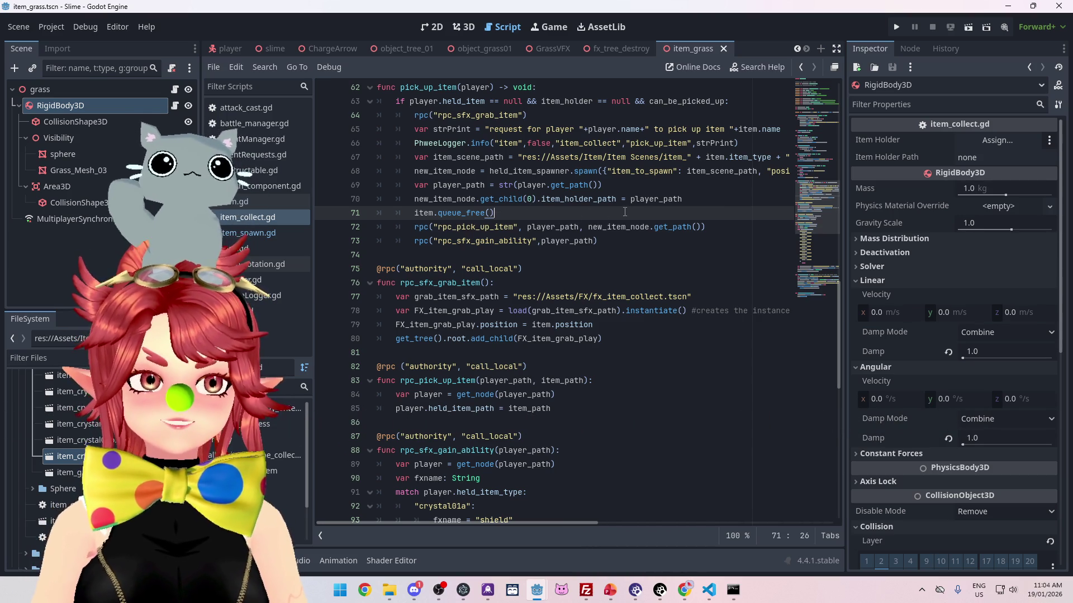
mouse_move(672, 227)
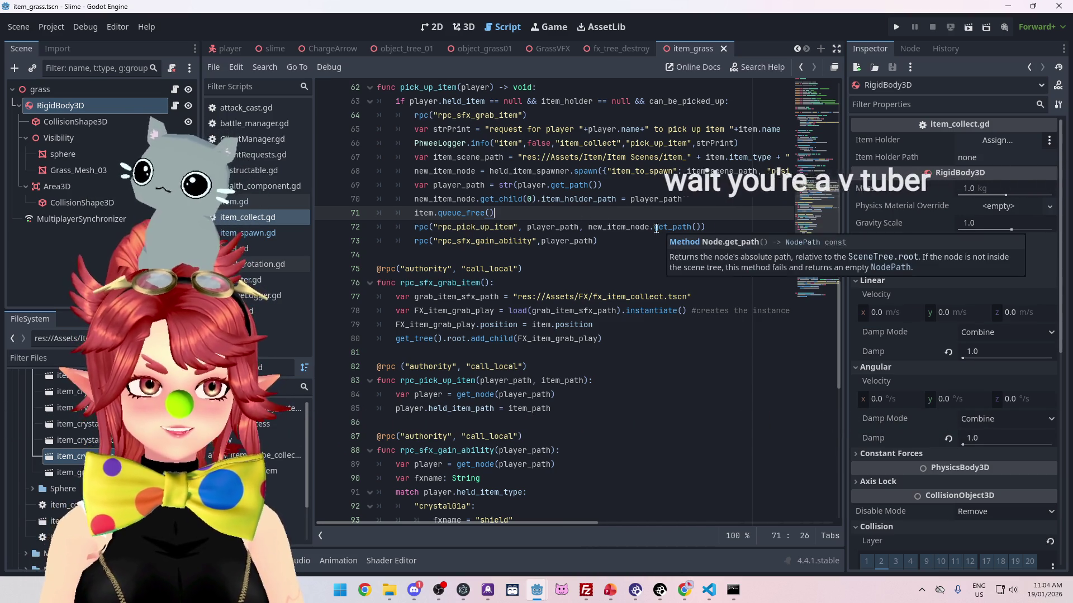
mouse_move(624, 303)
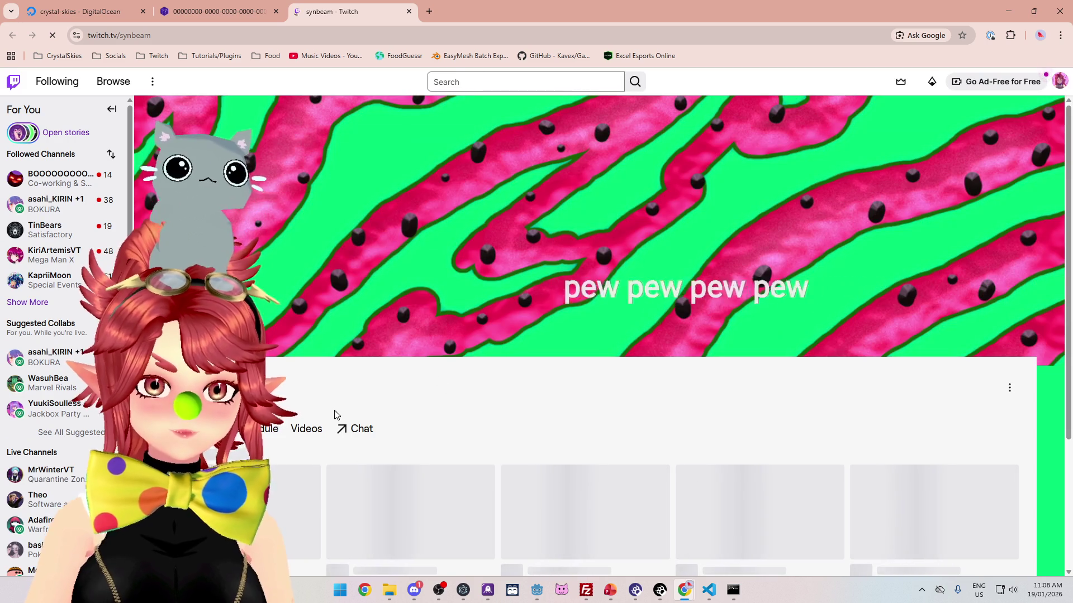
Step: Open the channel's Videos list and play one of its past broadcasts
scroll(287, 250, down, 4)
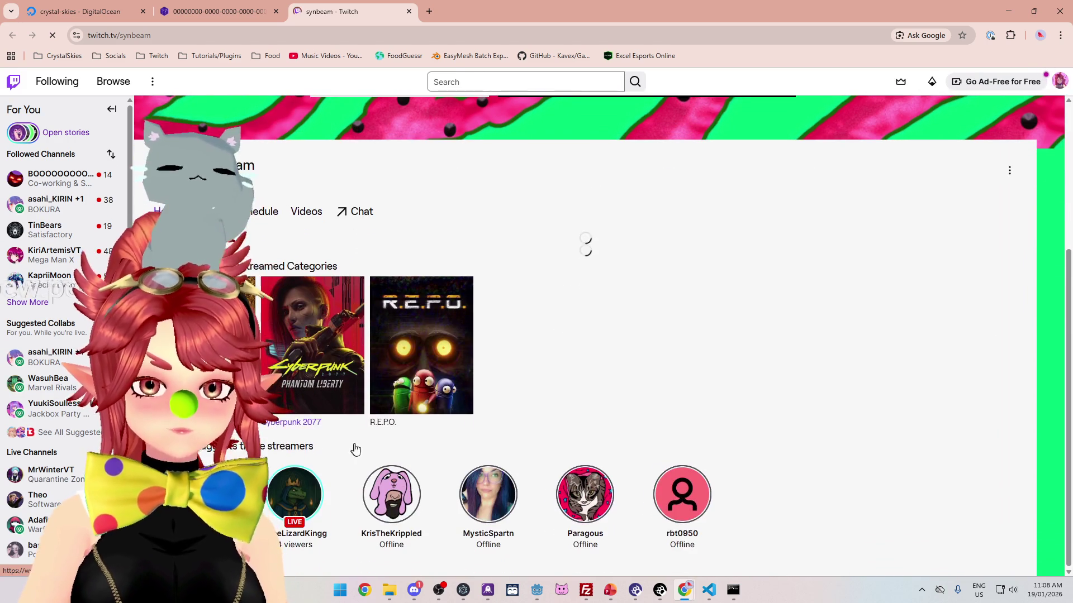
click(311, 217)
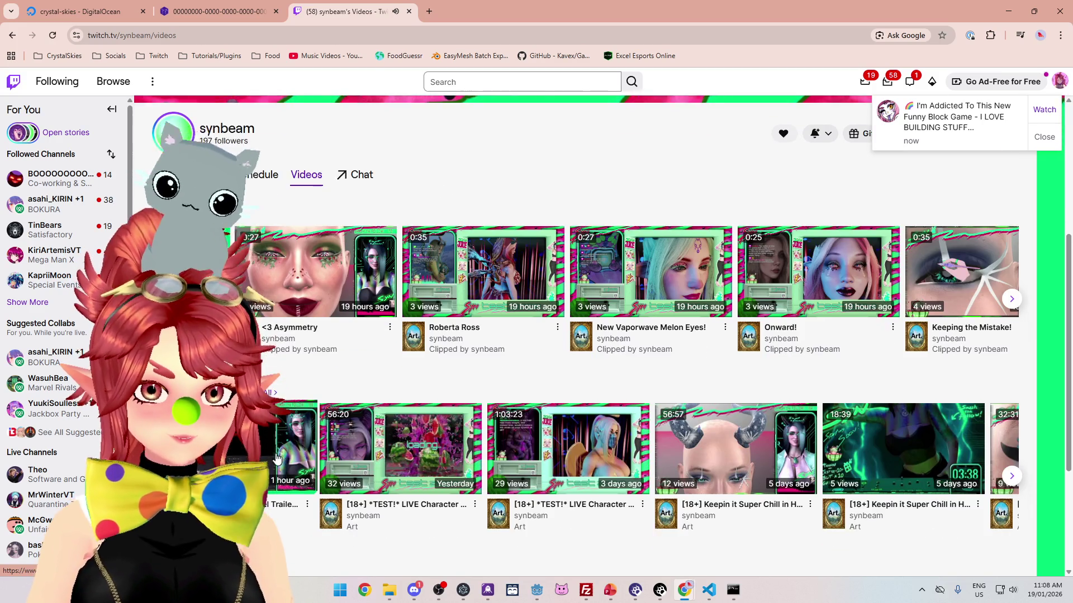
scroll(408, 267, down, 2)
click(400, 402)
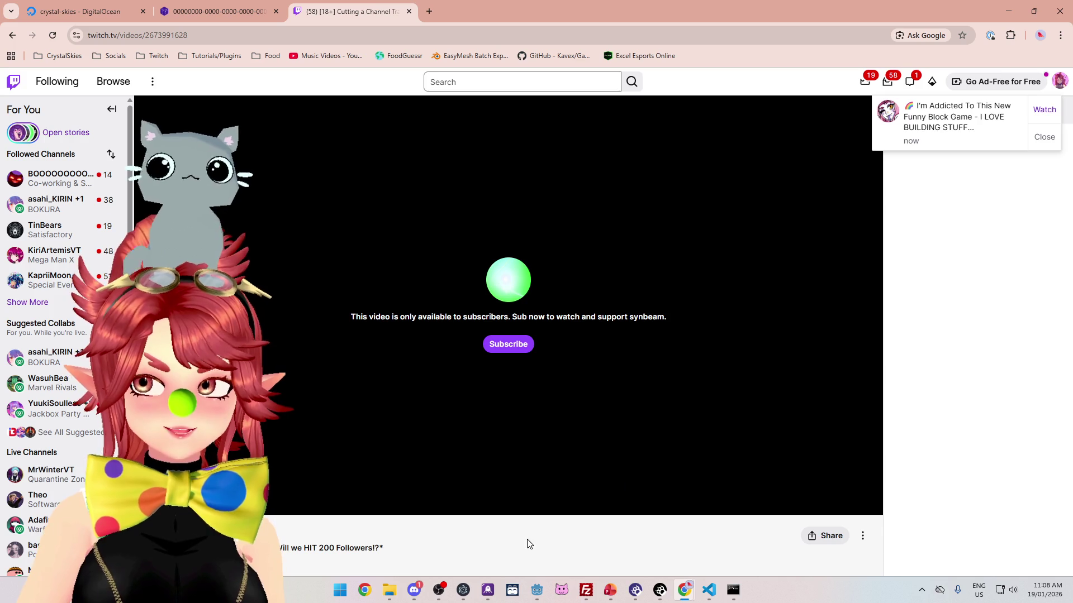
scroll(462, 540, down, 1)
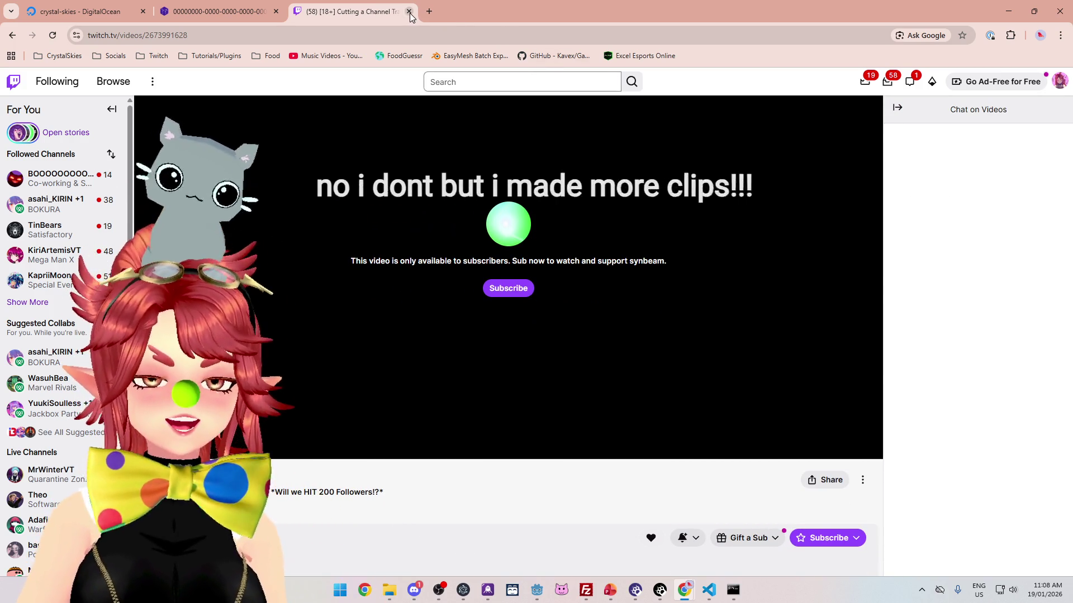
scroll(235, 168, down, 2)
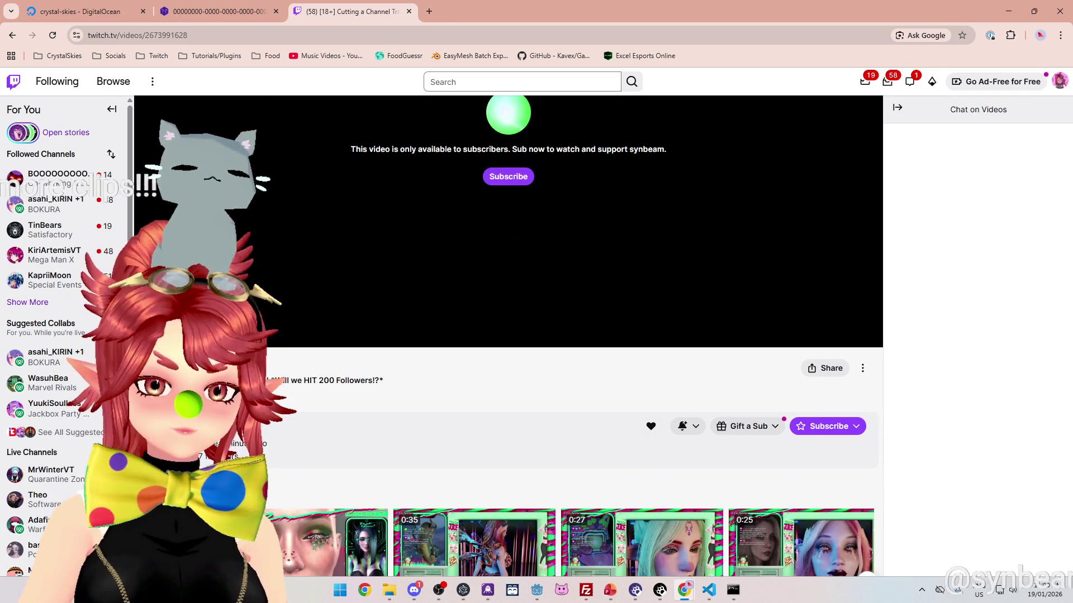
scroll(335, 531, down, 2)
Step: View the <3 Asymmetry clip and another clip, then close the Twitch tab
click(336, 520)
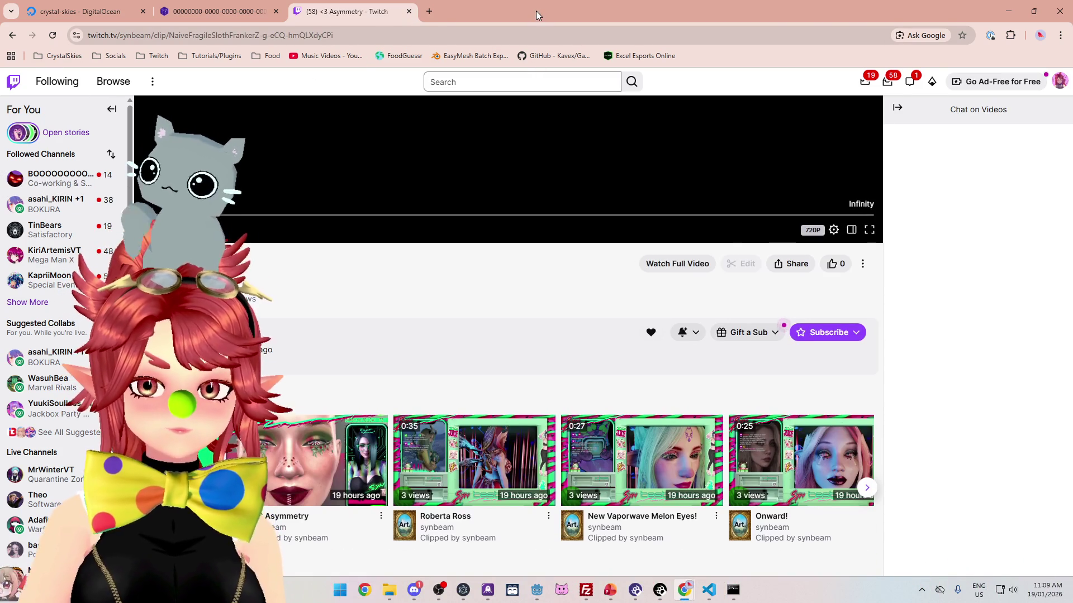
scroll(600, 345, up, 4)
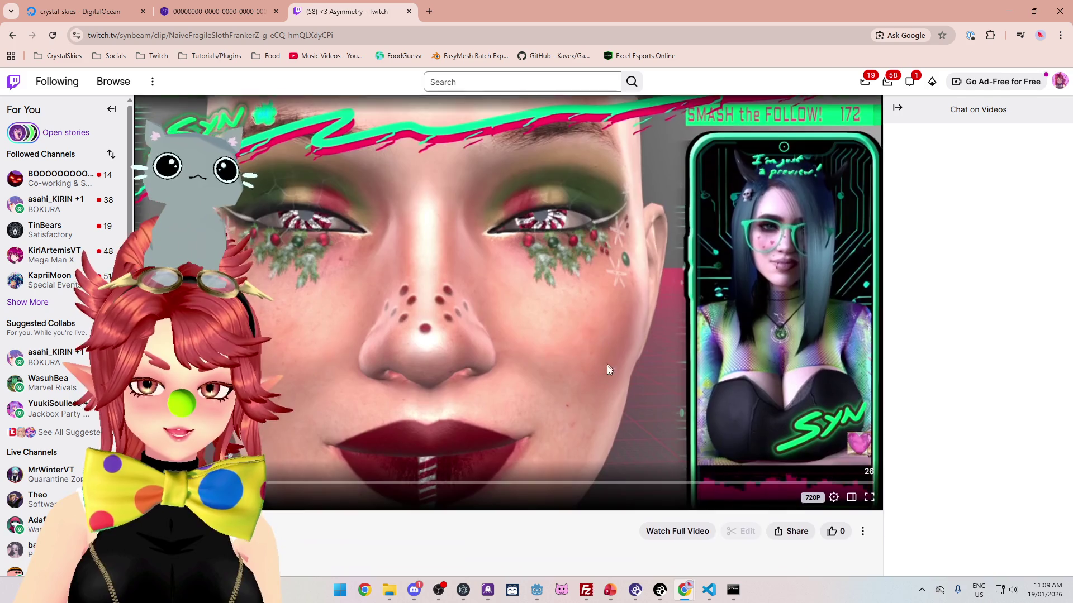
scroll(607, 364, down, 3)
click(511, 430)
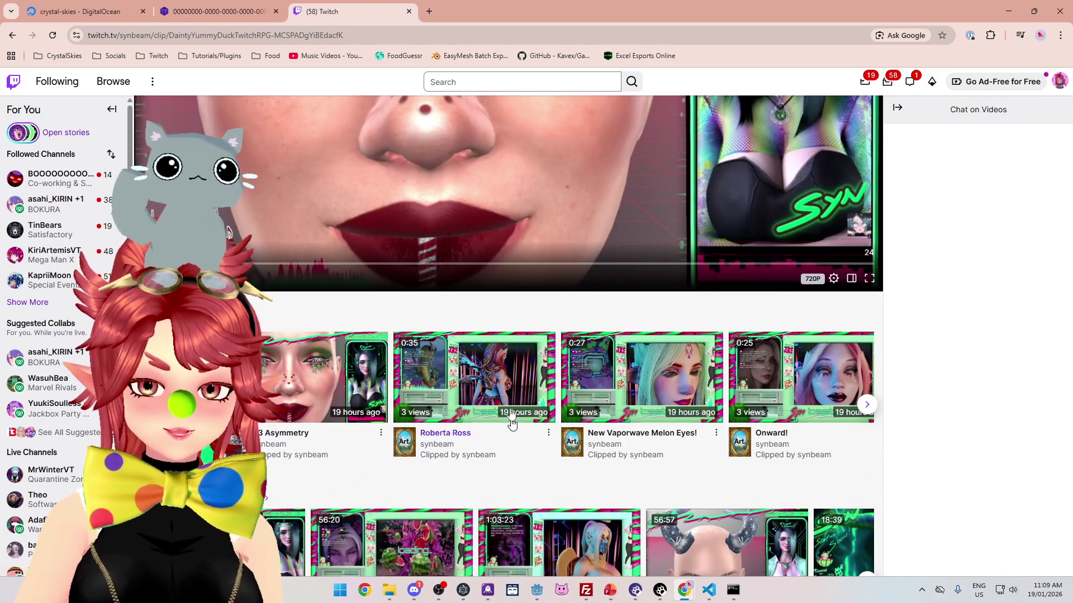
scroll(517, 413, up, 3)
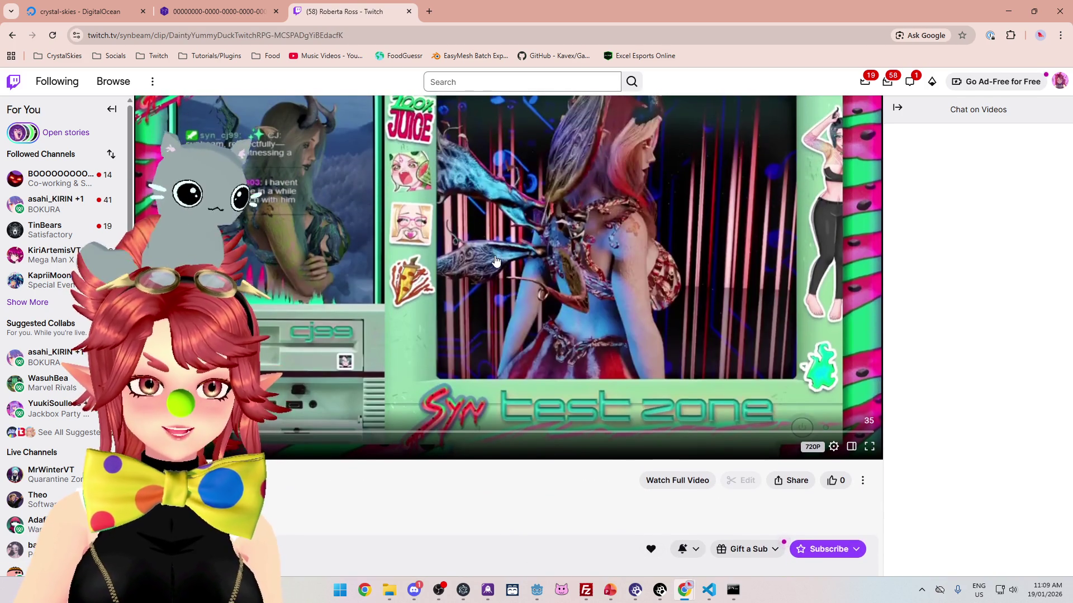
scroll(535, 305, up, 1)
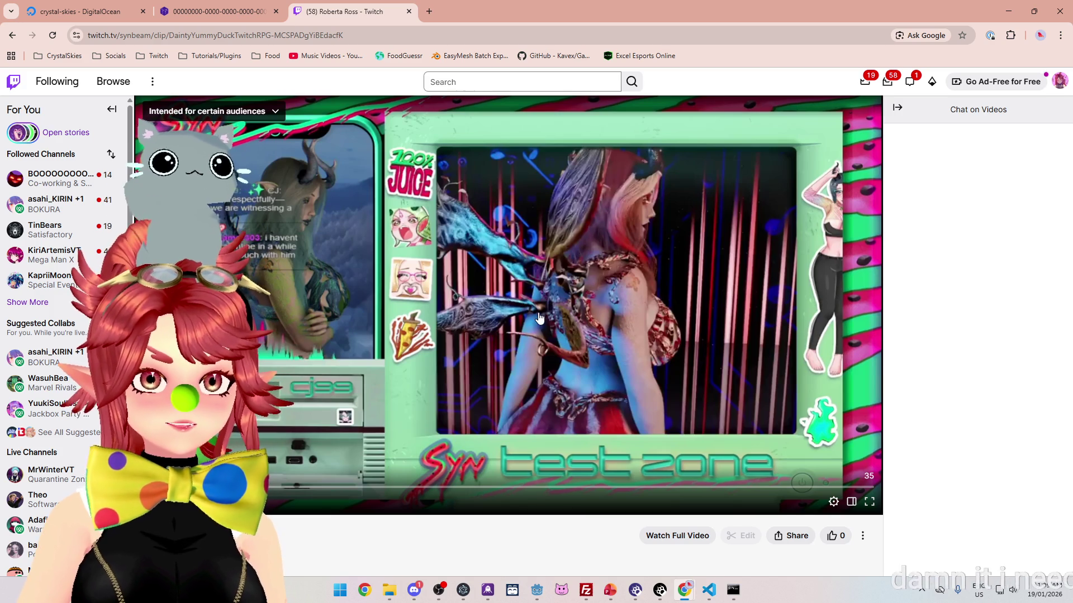
scroll(556, 307, down, 2)
scroll(556, 307, down, 6)
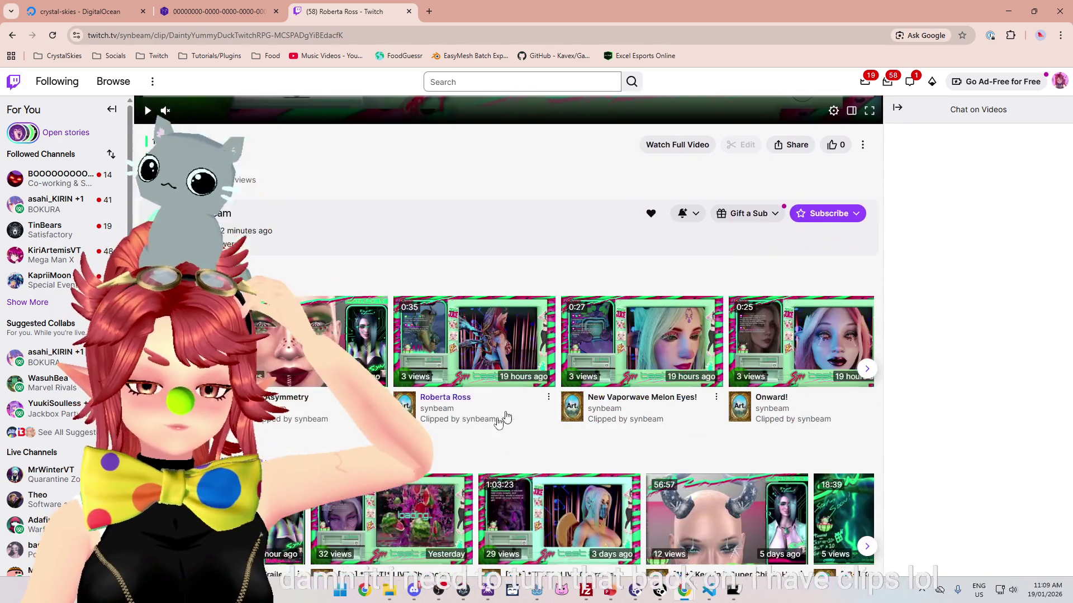
scroll(422, 307, down, 3)
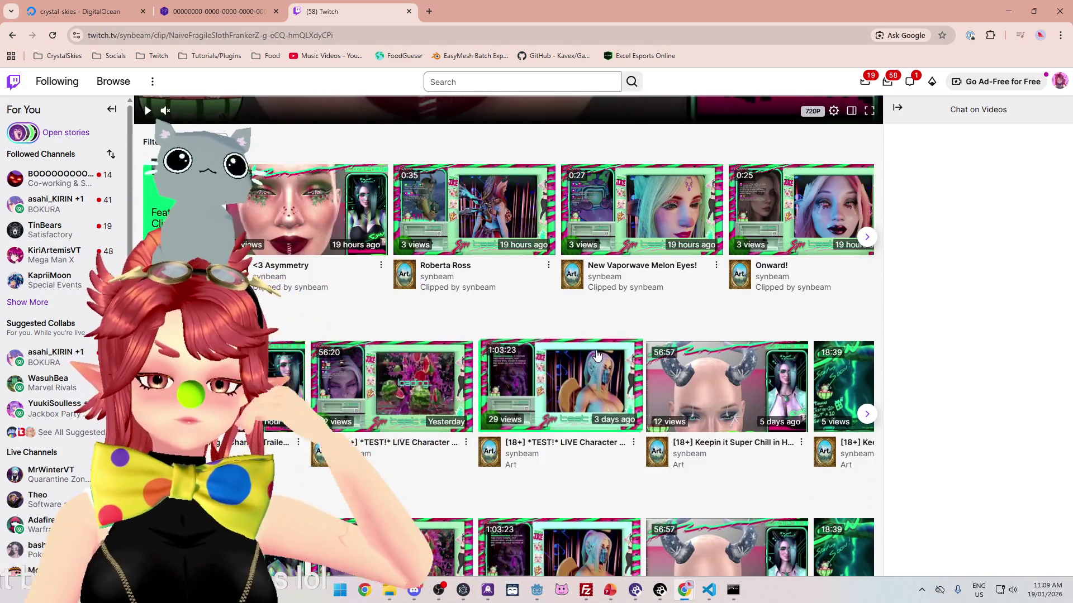
scroll(595, 350, up, 10)
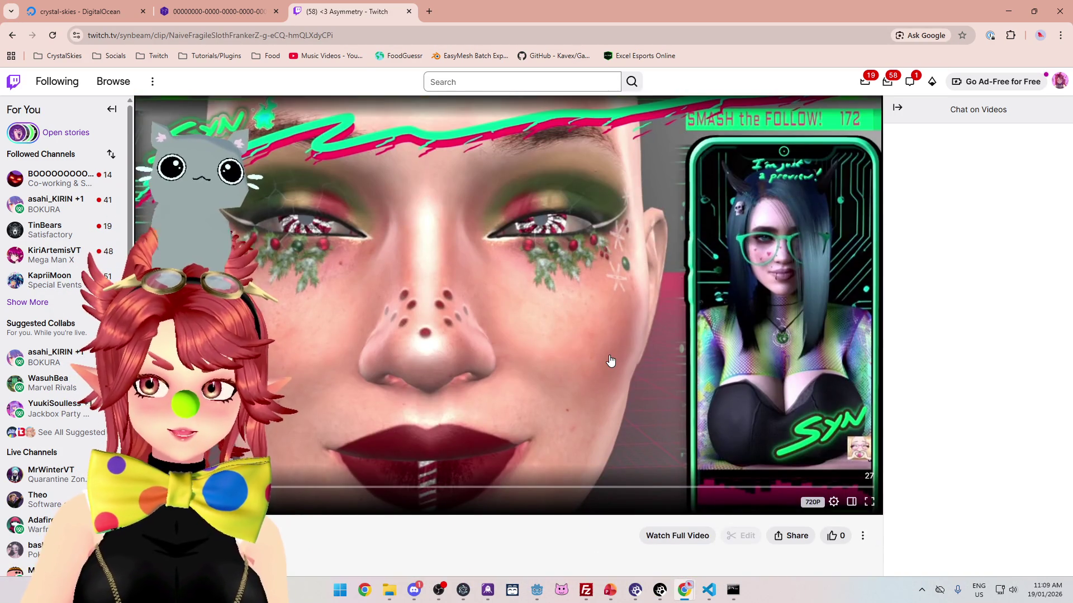
click(408, 11)
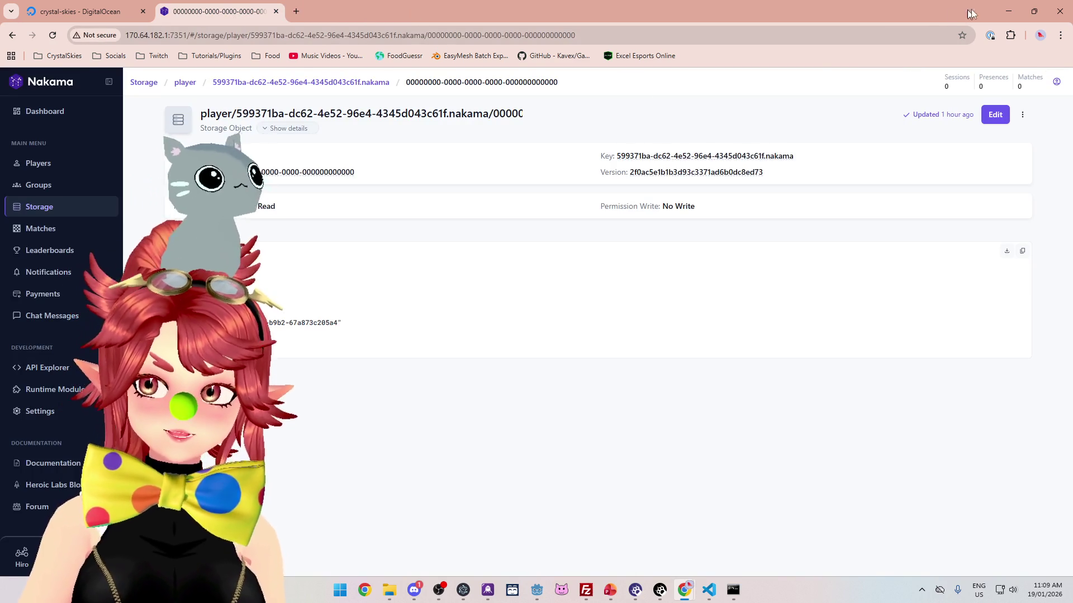
Step: Minimize Chrome to return to Godot and put the caret at the end of line 69
click(1008, 12)
click(620, 190)
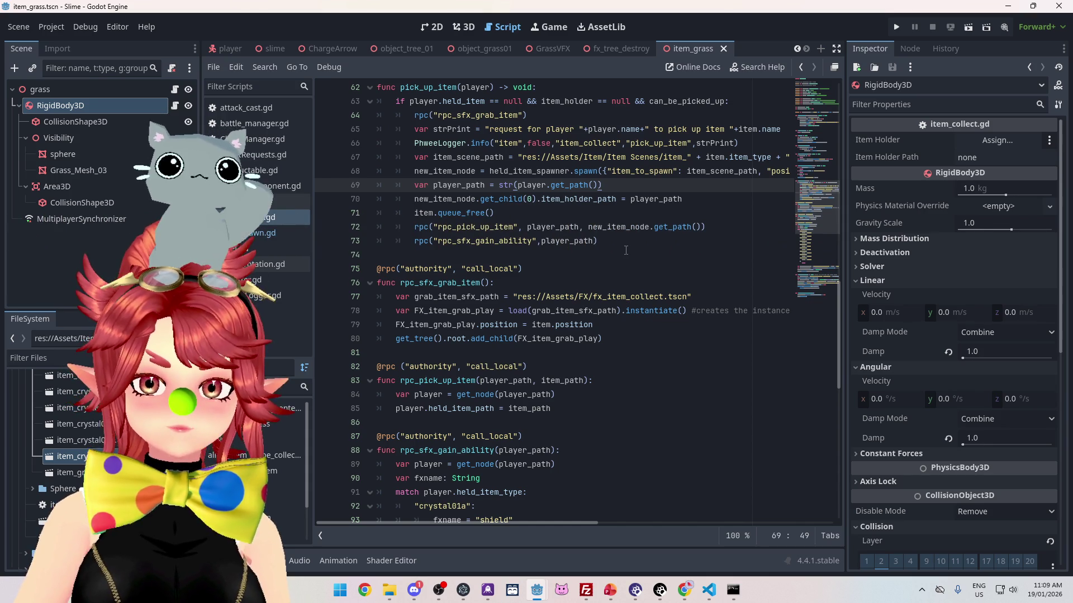
click(470, 174)
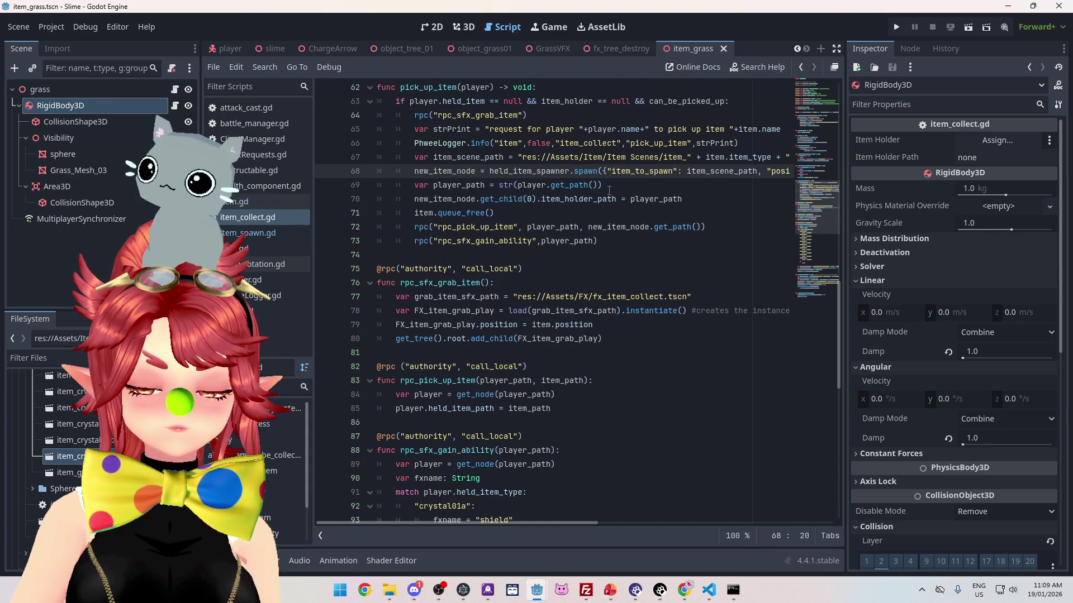
click(734, 212)
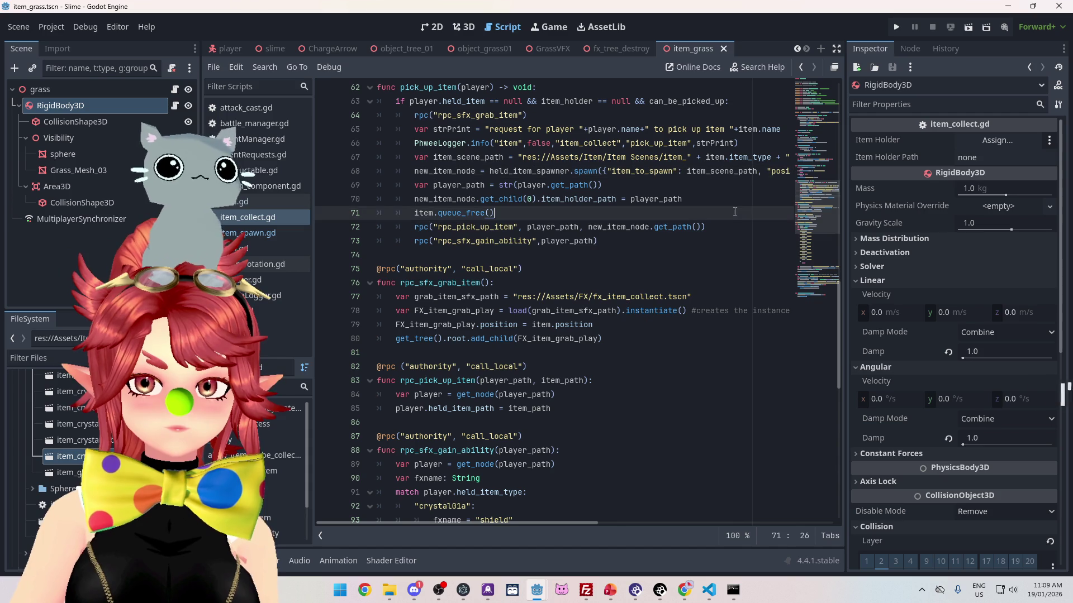
click(536, 226)
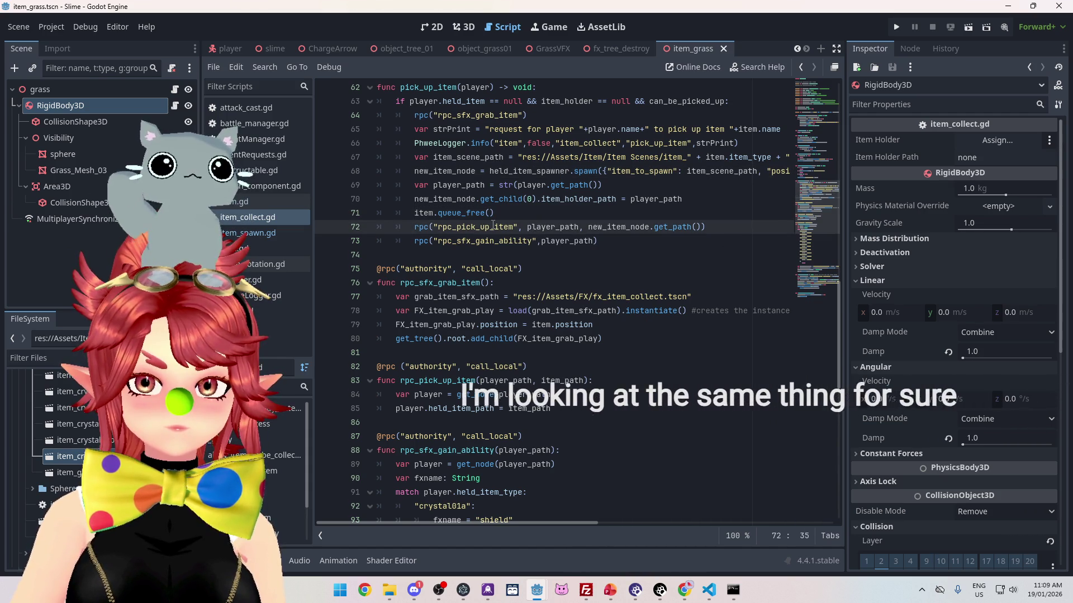
scroll(447, 186, up, 2)
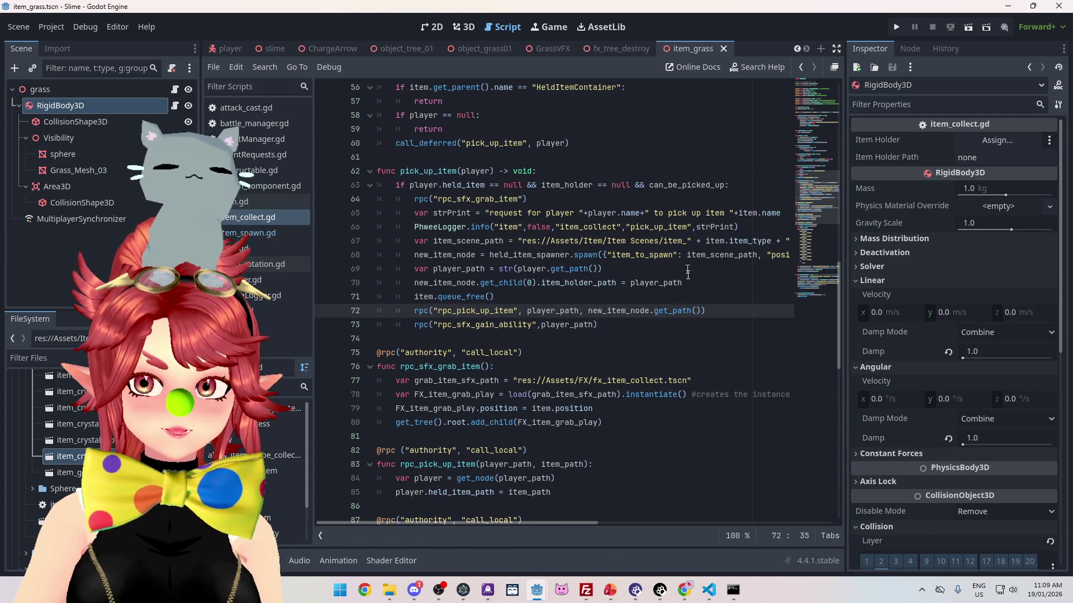
mouse_move(588, 525)
mouse_down()
mouse_move(675, 531)
mouse_move(562, 531)
mouse_up()
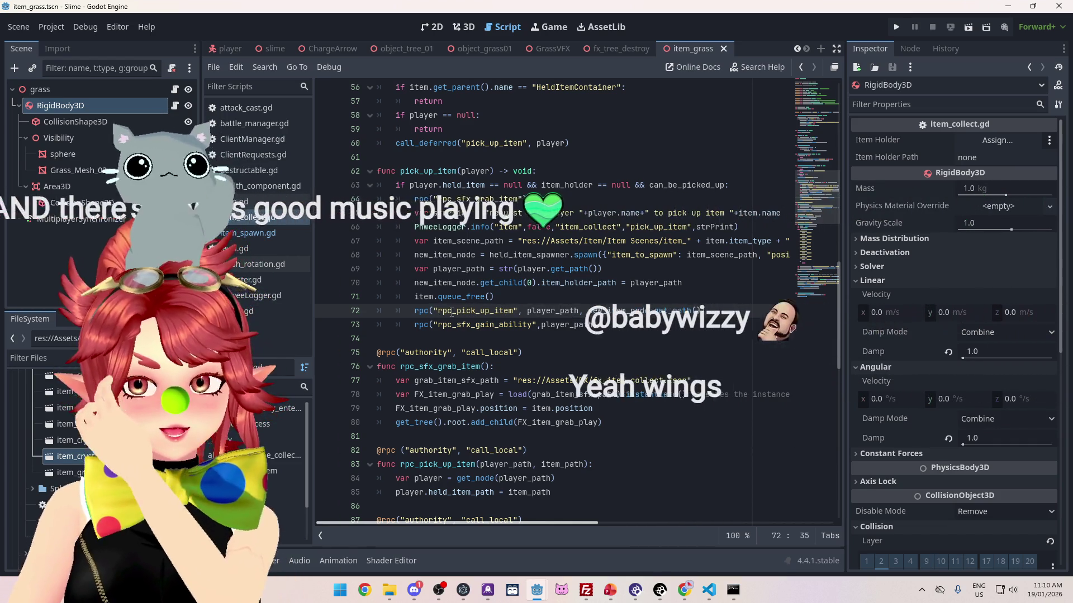
scroll(430, 317, down, 1)
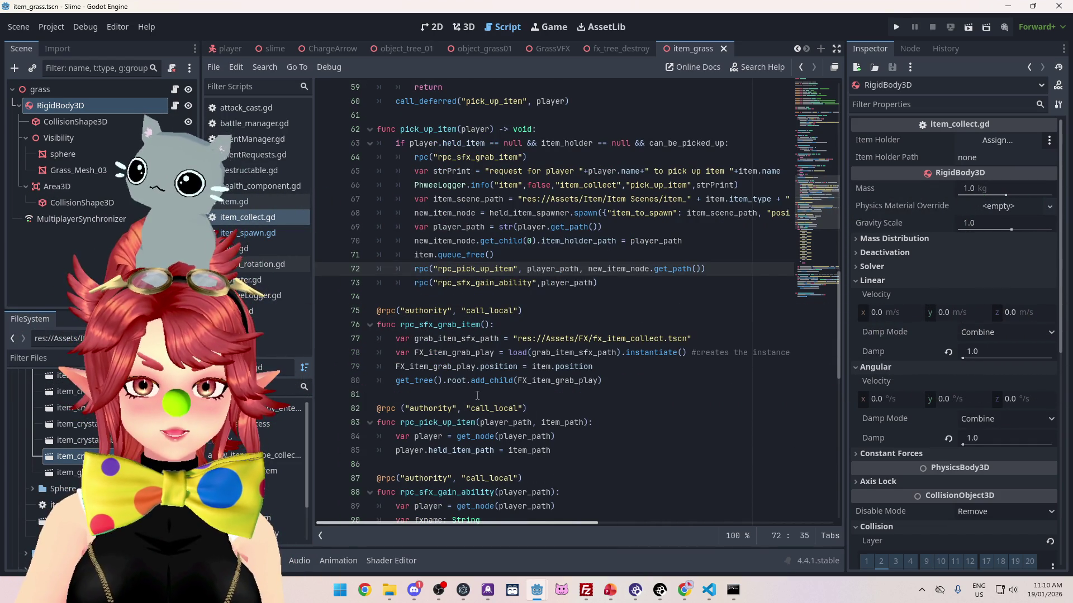
scroll(486, 417, down, 1)
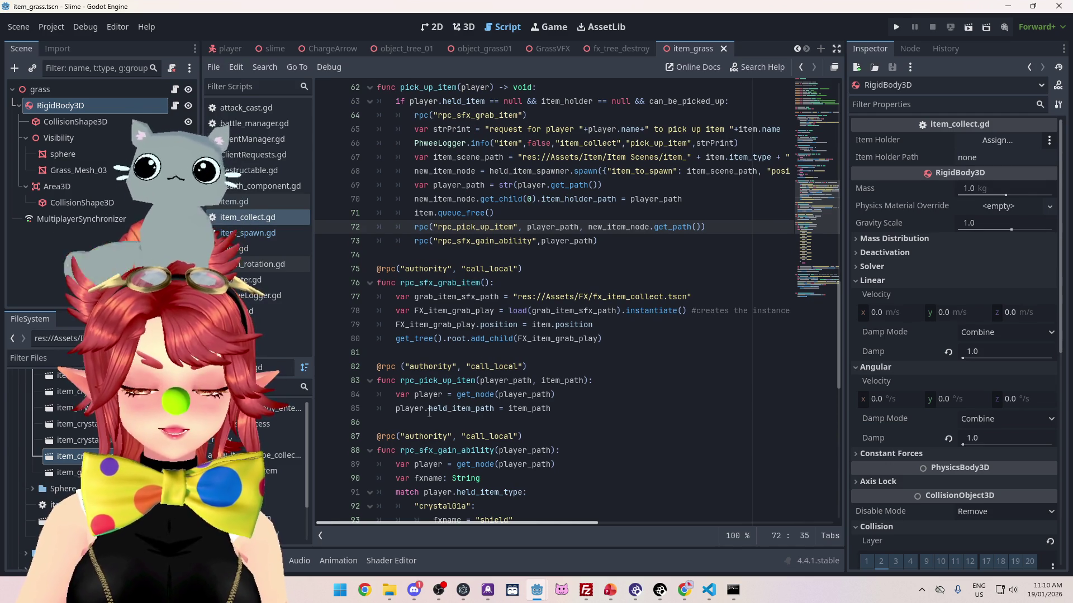
mouse_move(509, 410)
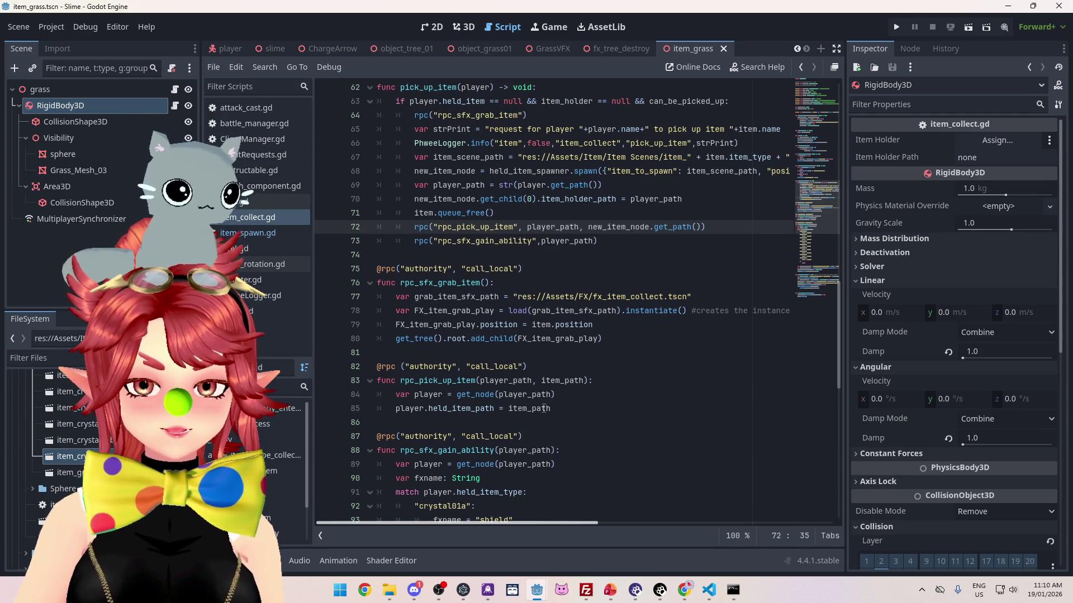
scroll(543, 416, up, 2)
scroll(543, 416, down, 2)
scroll(543, 416, down, 10)
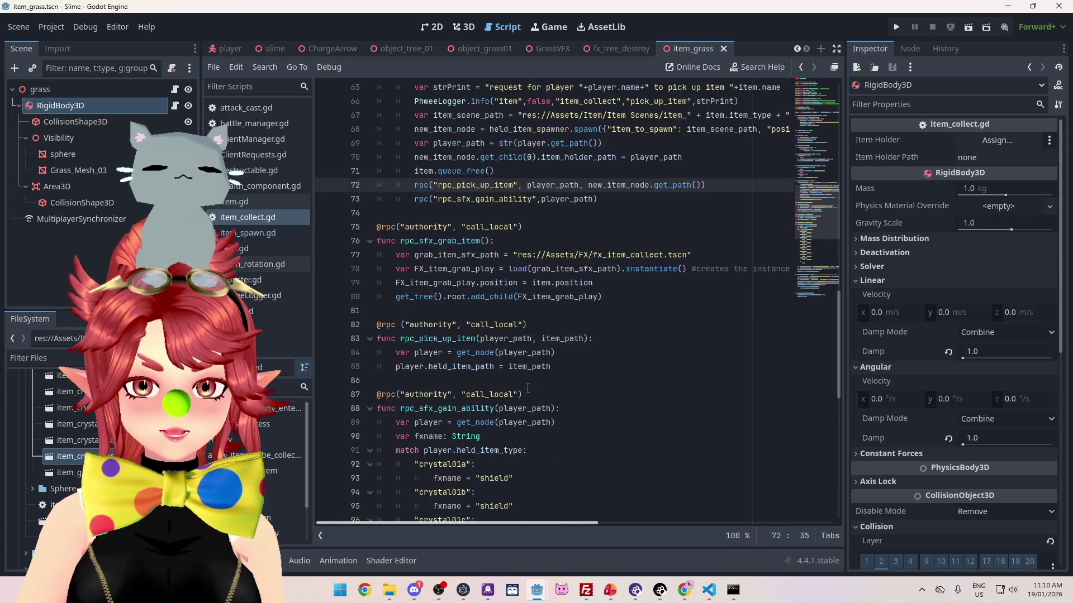
scroll(528, 388, down, 1)
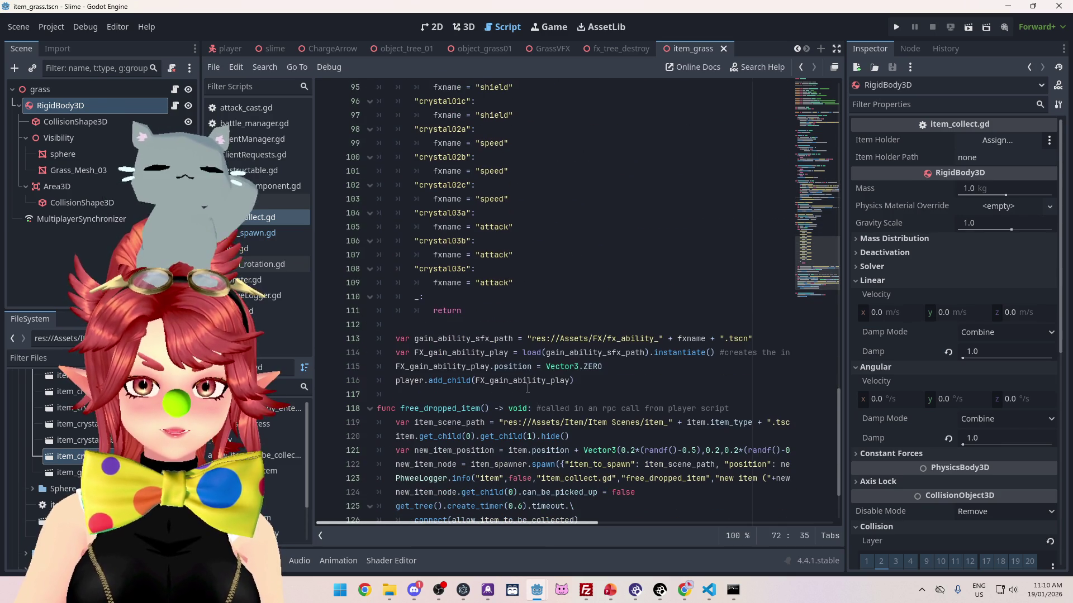
scroll(527, 389, down, 2)
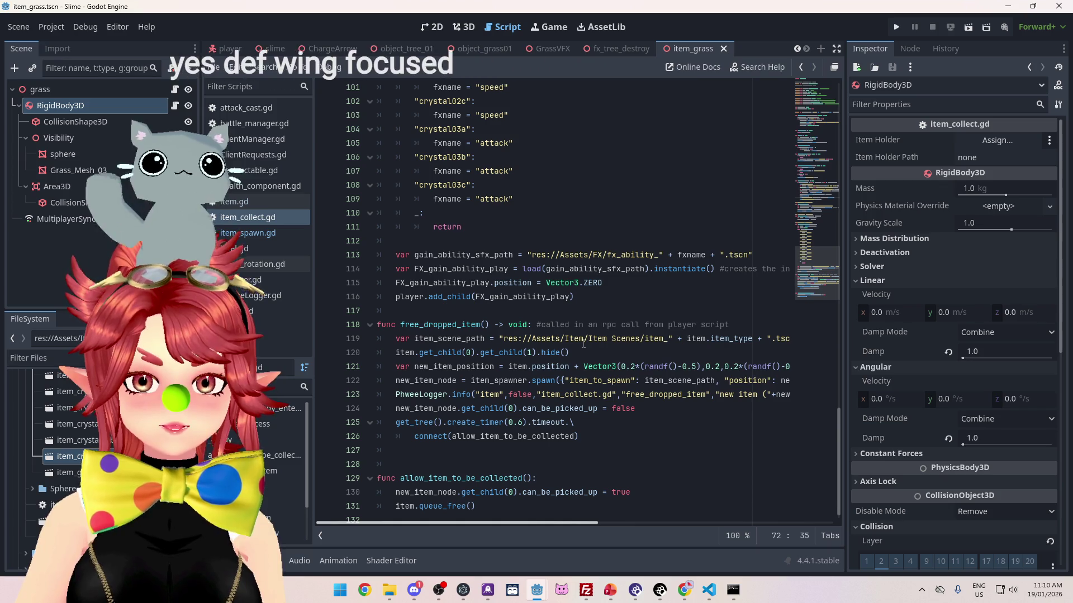
scroll(581, 447, down, 1)
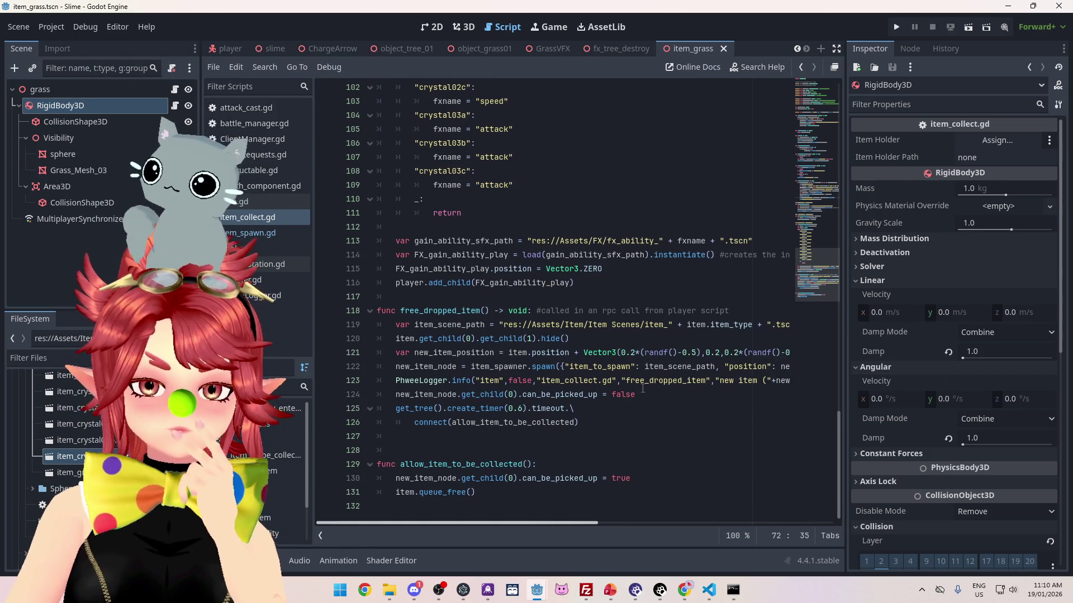
scroll(642, 388, up, 1)
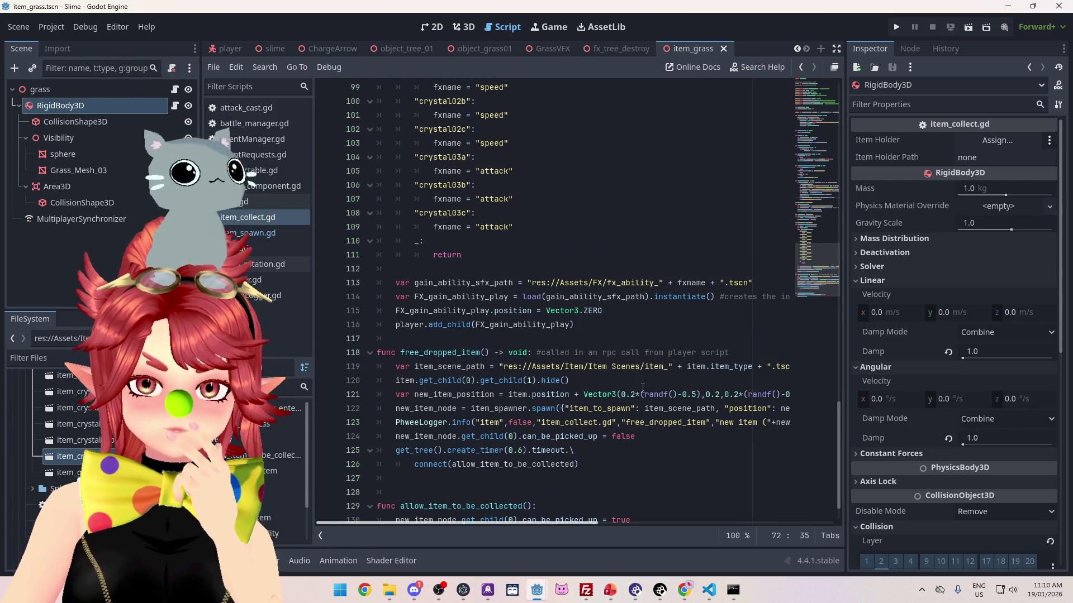
mouse_move(450, 87)
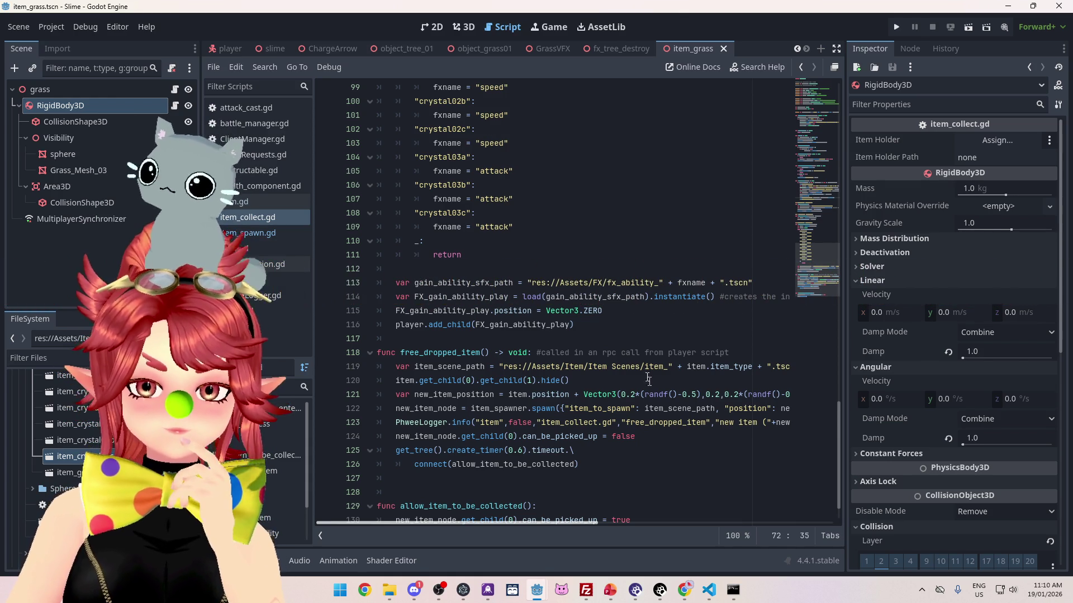
click(622, 330)
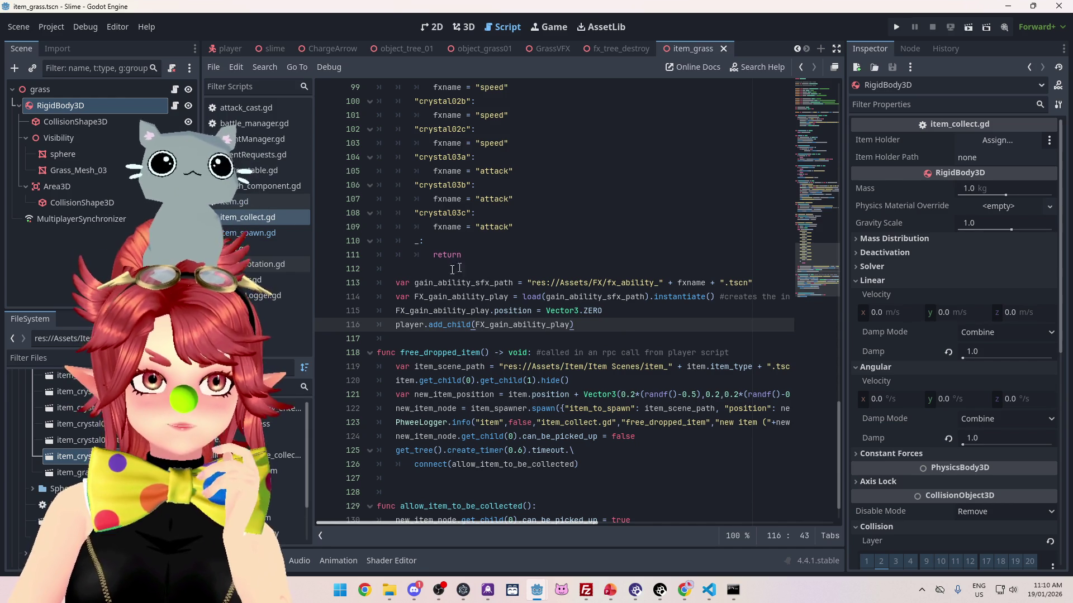
scroll(620, 323, down, 1)
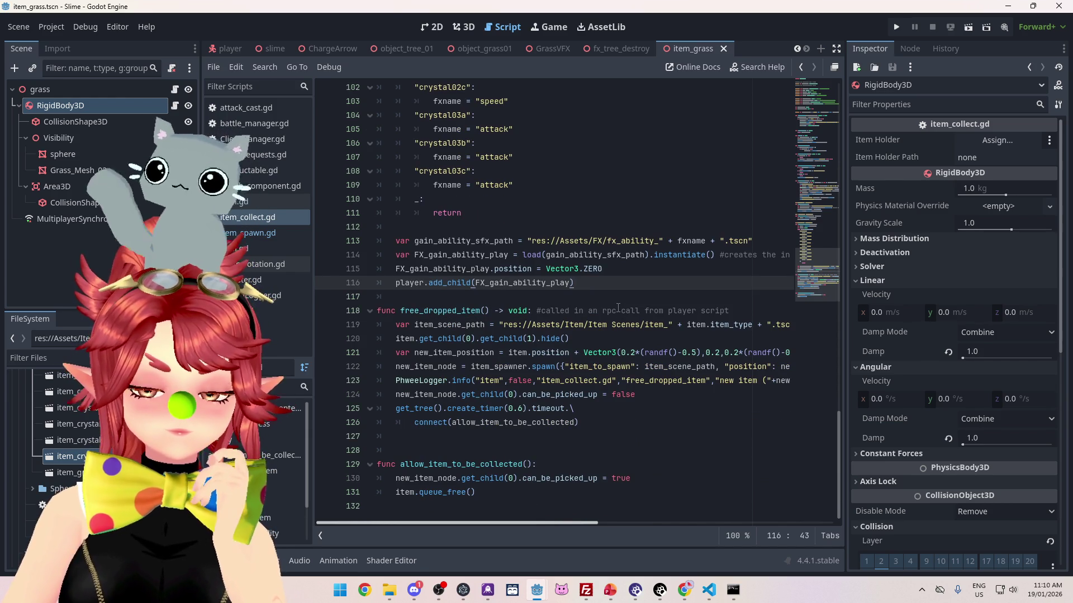
click(560, 205)
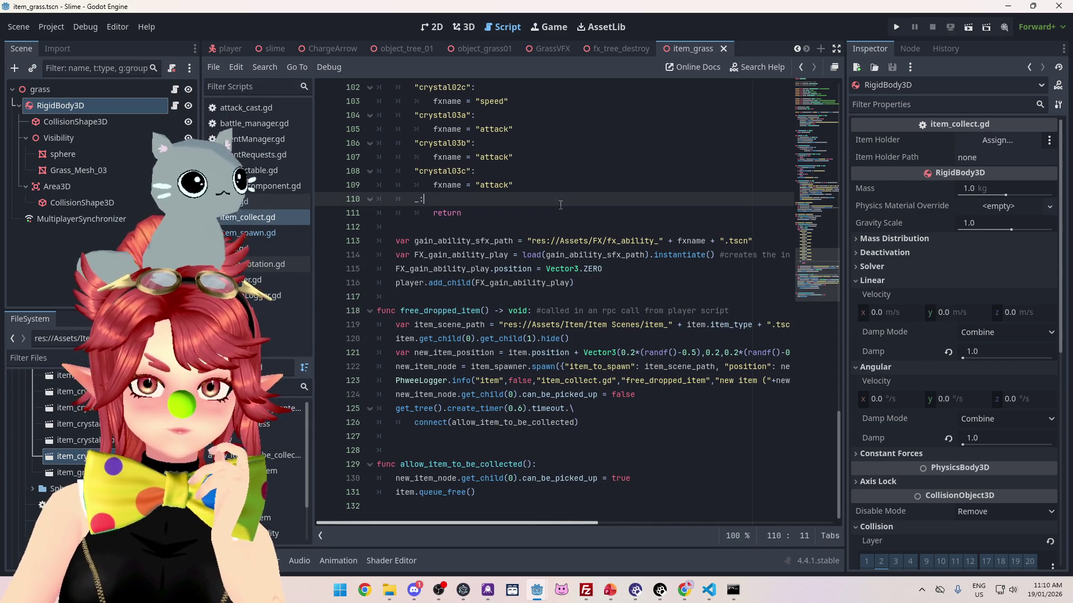
Step: Search all project scripts for 'physics', finding 26 matches across 8 files
key(ctrl+shift+f)
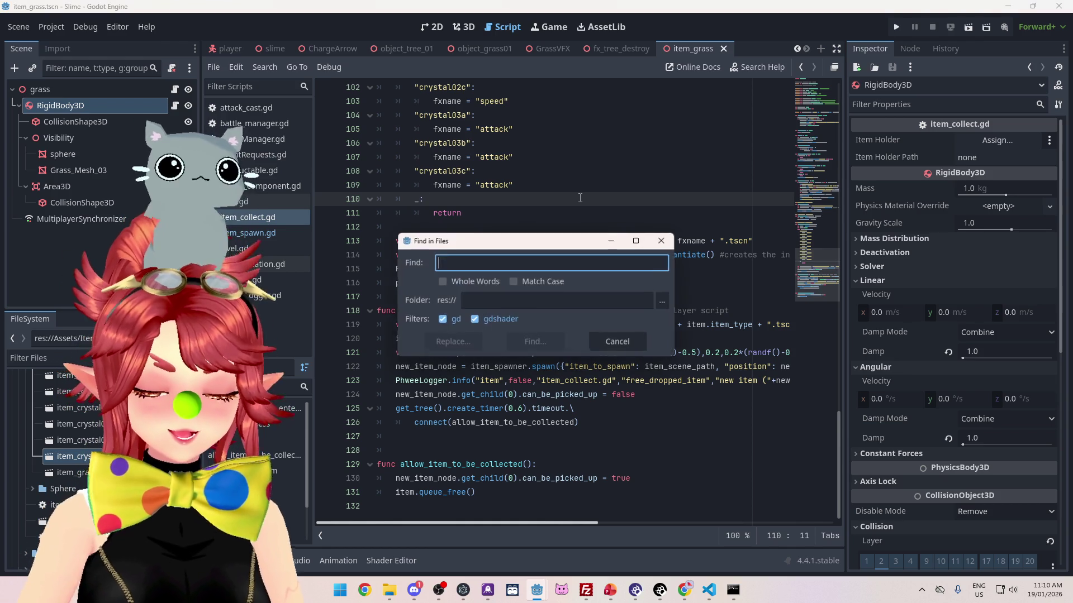
text(physics)
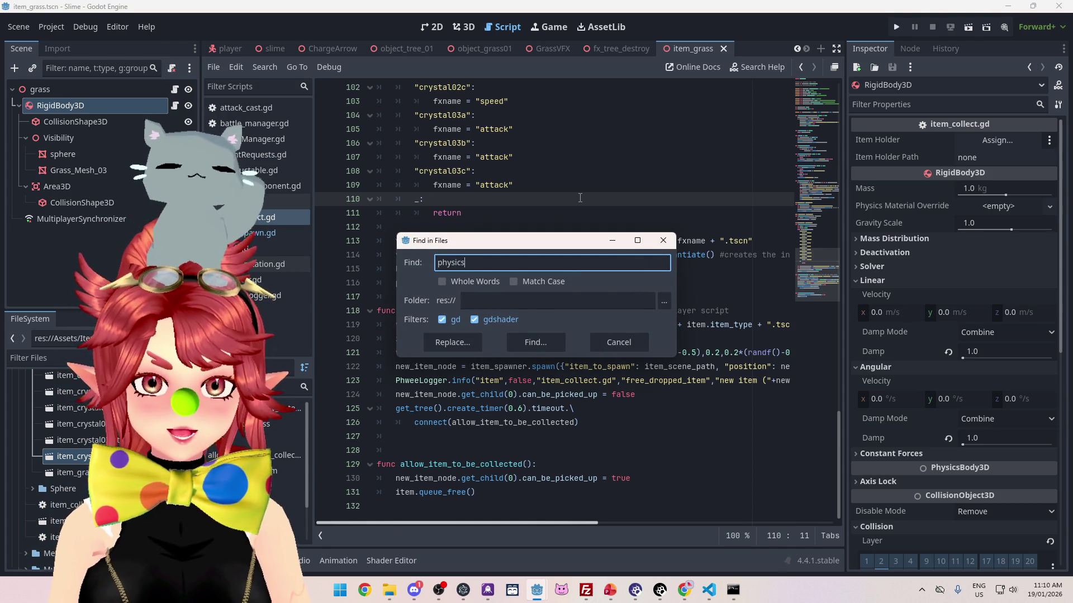
key(Return)
scroll(485, 434, down, 5)
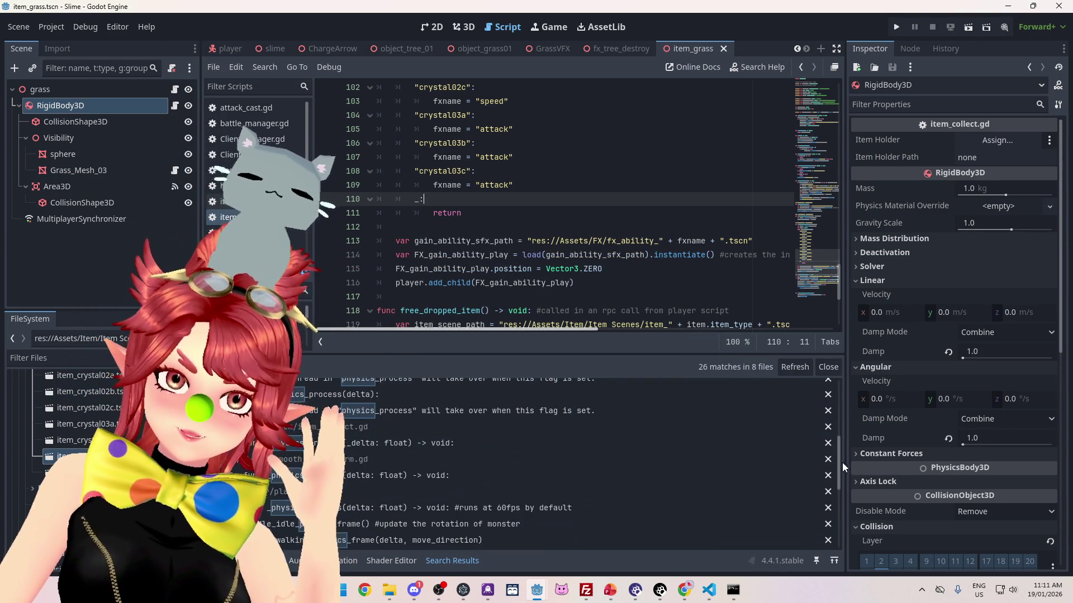
scroll(614, 520, down, 3)
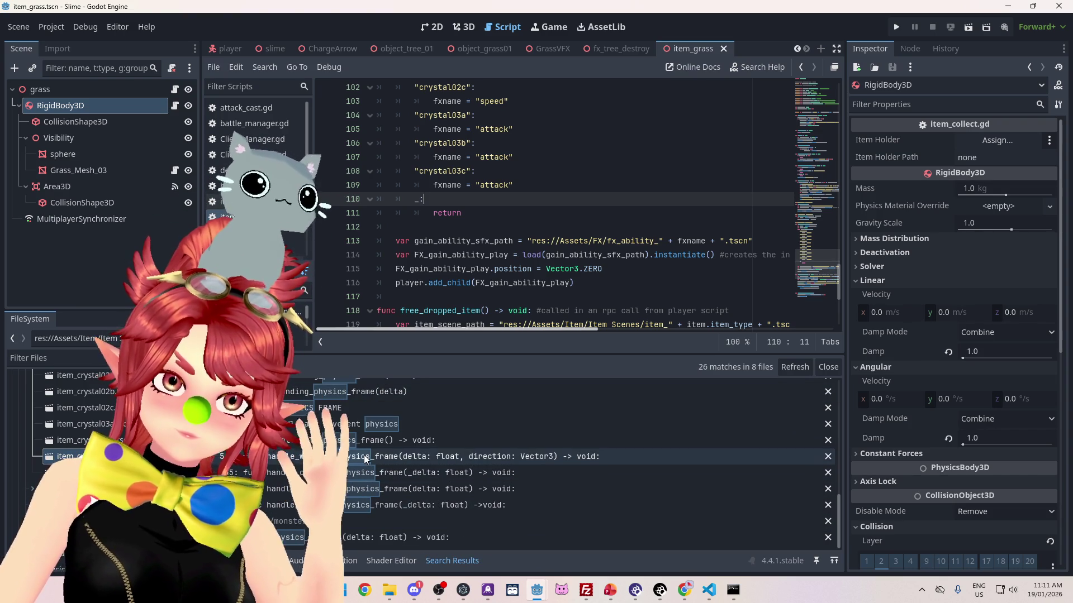
Step: Scroll through the physics search results and open item_spawn.gd
scroll(364, 459, up, 5)
scroll(389, 456, up, 6)
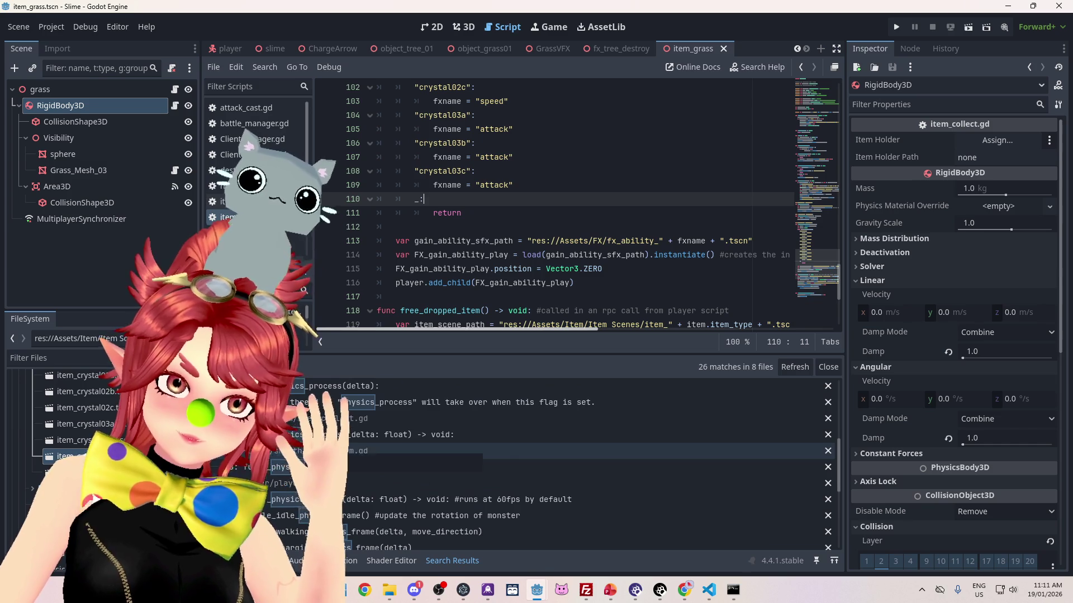
scroll(340, 448, up, 5)
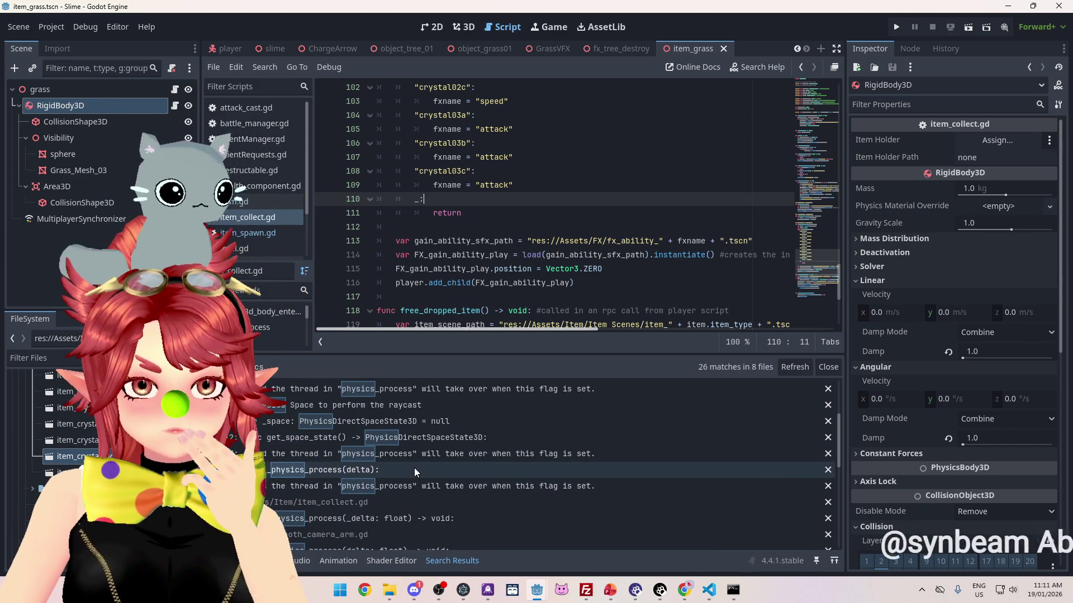
scroll(414, 467, up, 2)
scroll(414, 468, up, 1)
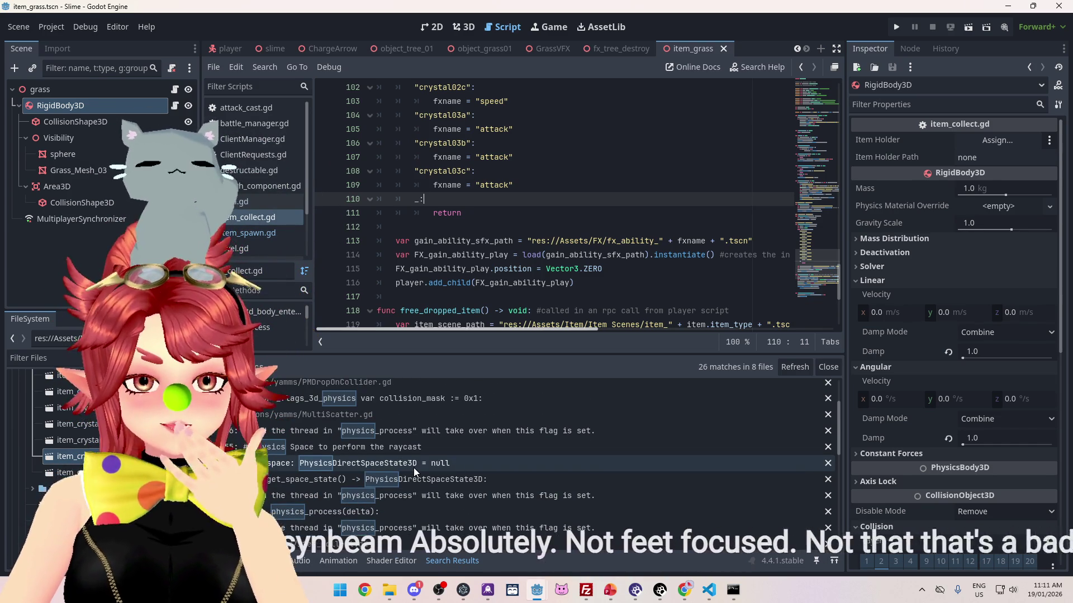
scroll(413, 468, up, 4)
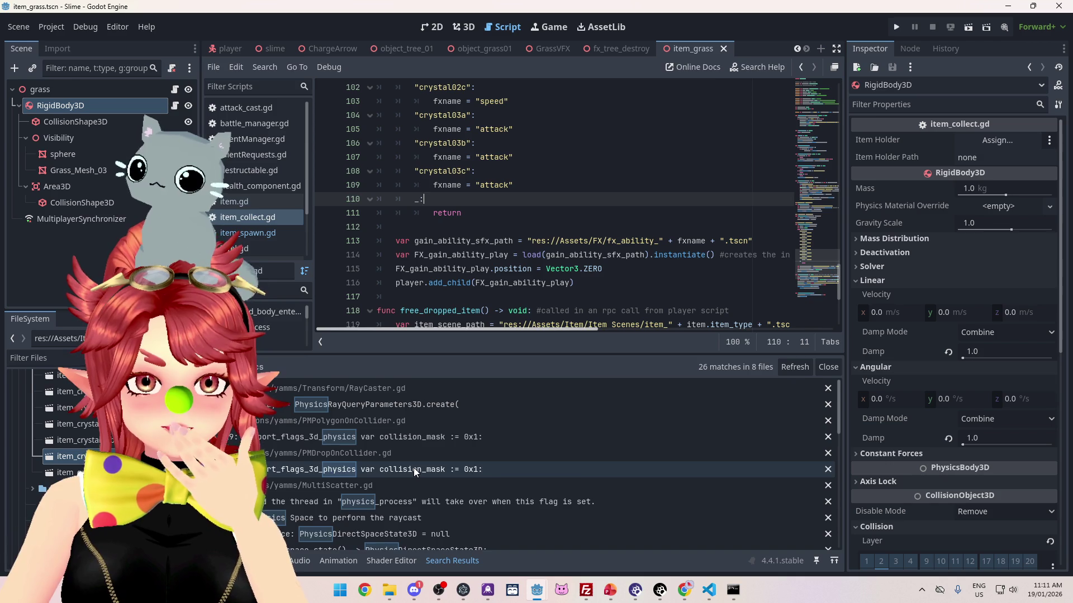
scroll(414, 467, down, 15)
scroll(412, 468, down, 4)
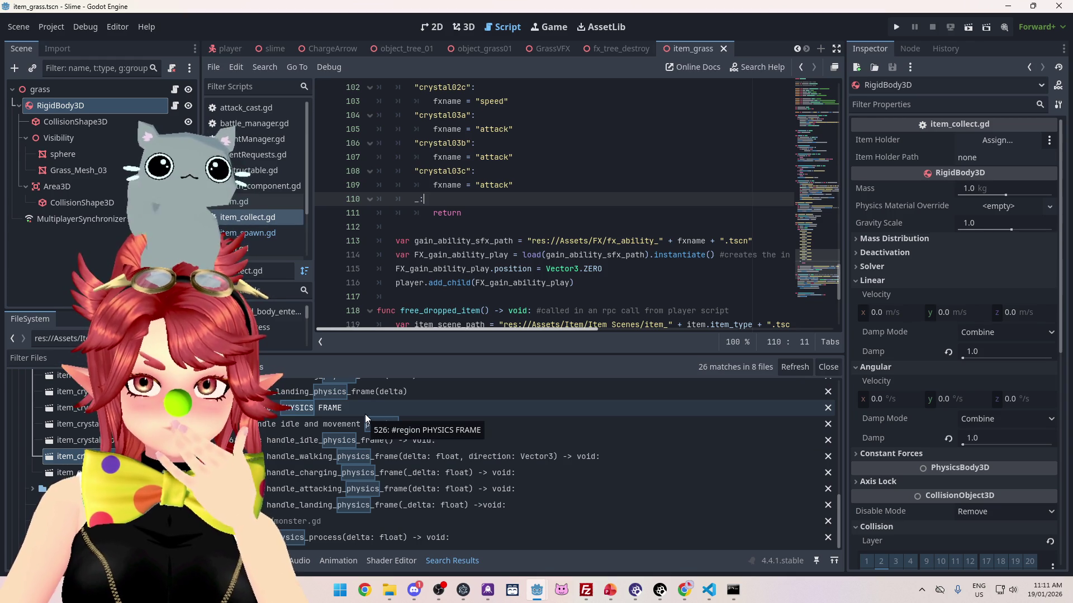
scroll(495, 224, down, 2)
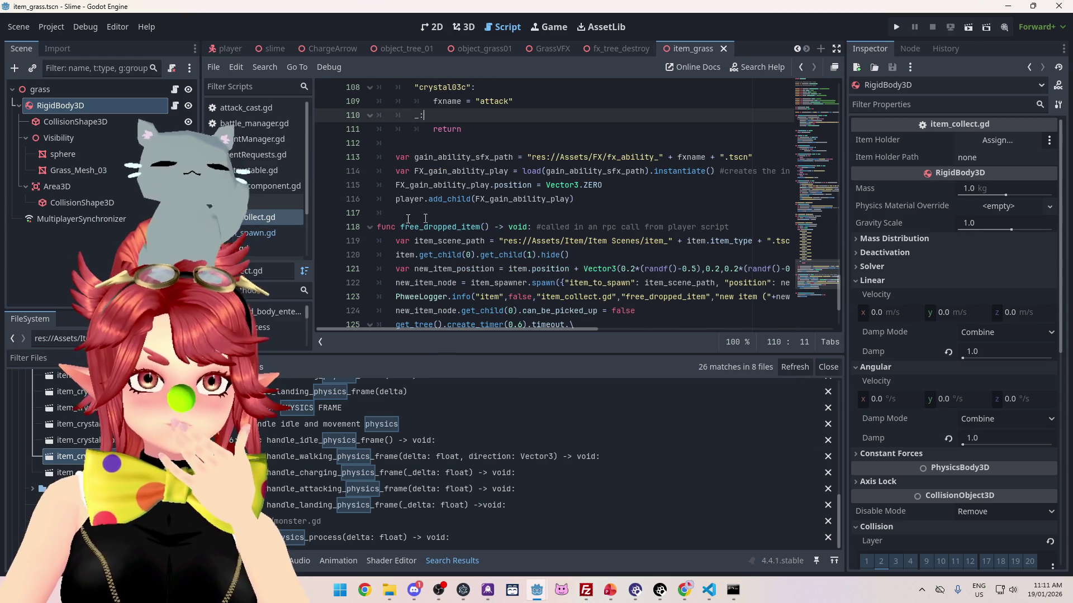
click(248, 232)
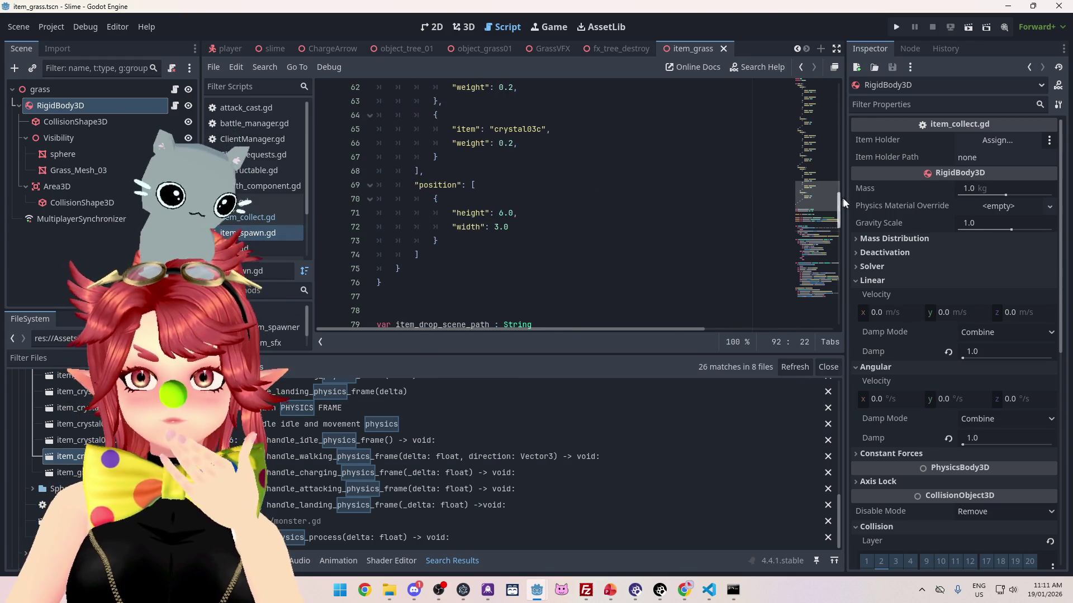
Step: Scroll item_spawn.gd down to rpc_spawn_item_sfx at the bottom, then open item.gd
mouse_move(839, 146)
mouse_down()
mouse_move(826, 75)
mouse_move(824, 255)
mouse_up()
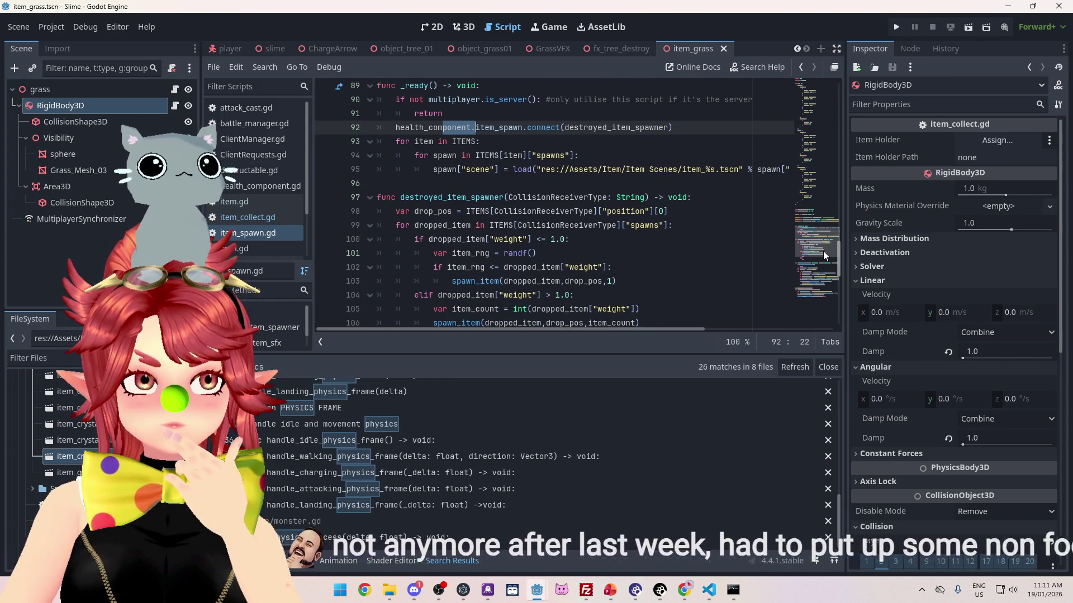
drag(823, 251, 822, 251)
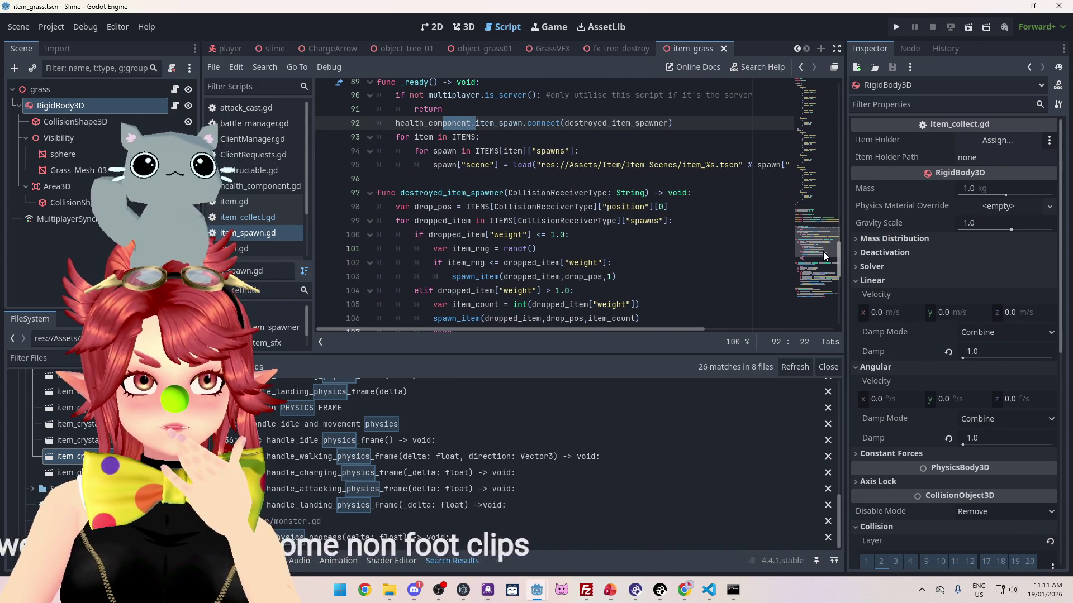
scroll(823, 255, down, 1)
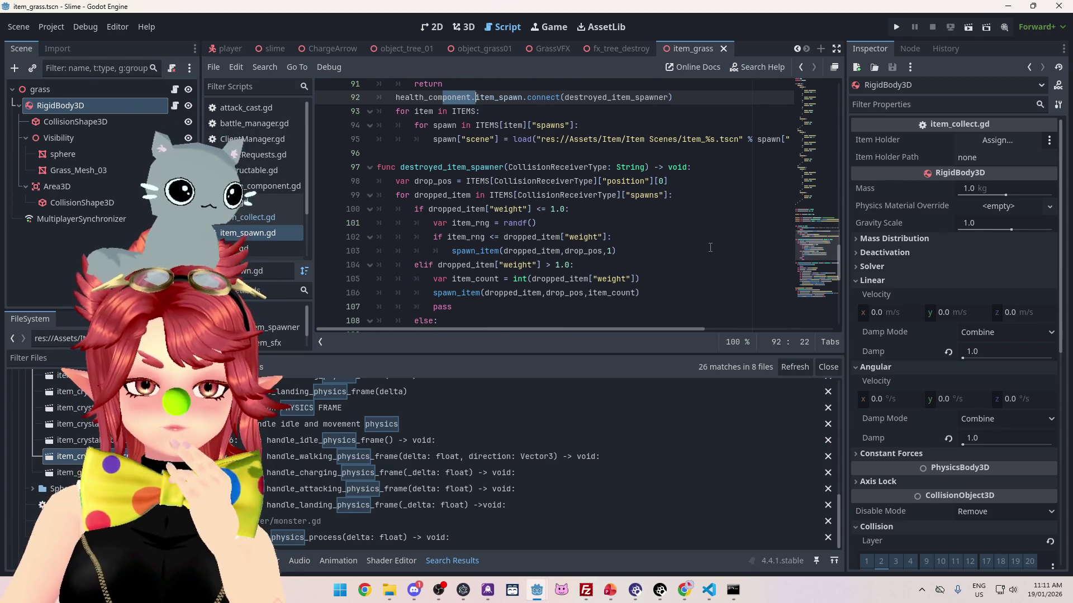
scroll(710, 247, down, 1)
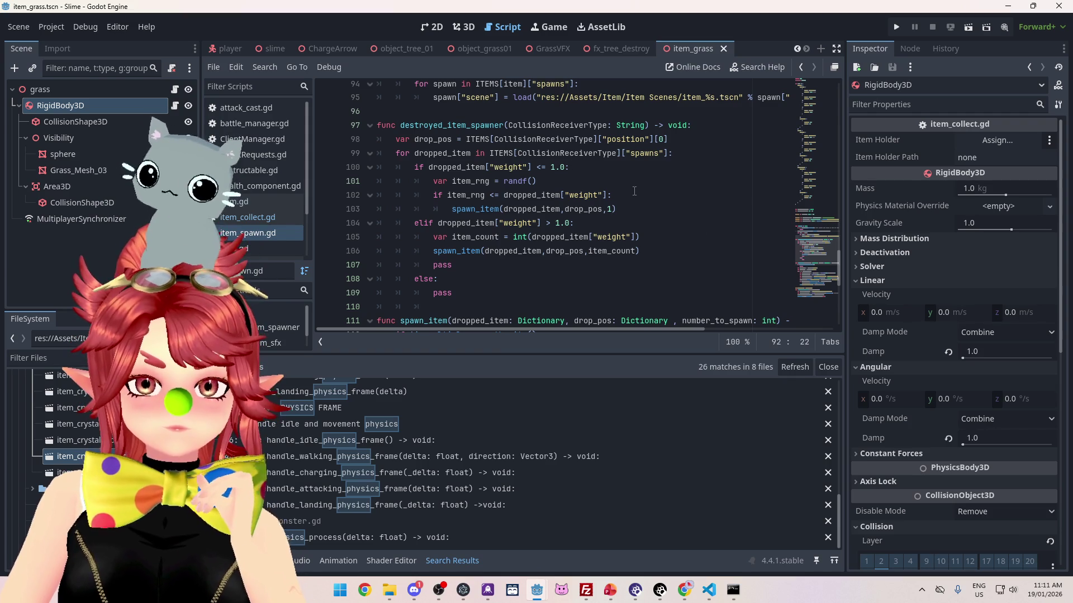
scroll(641, 211, down, 2)
scroll(646, 232, down, 2)
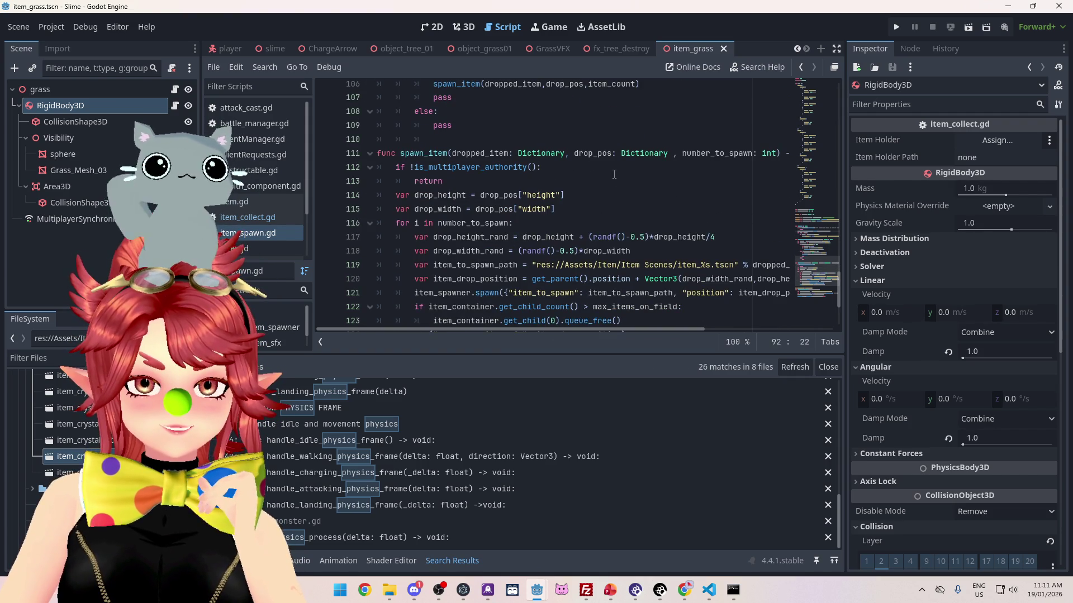
scroll(614, 174, down, 1)
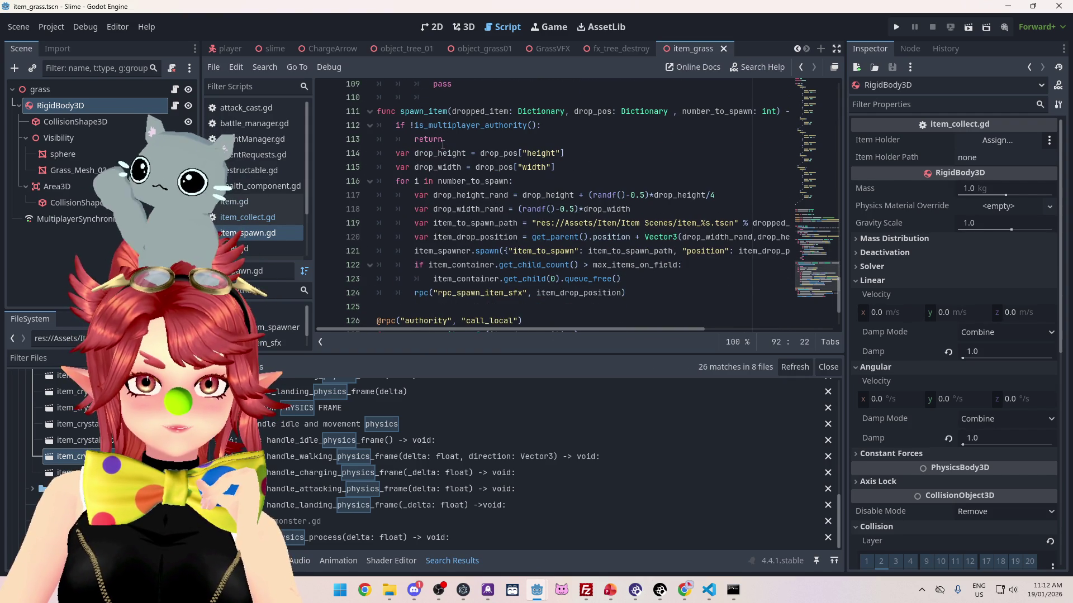
scroll(525, 192, down, 1)
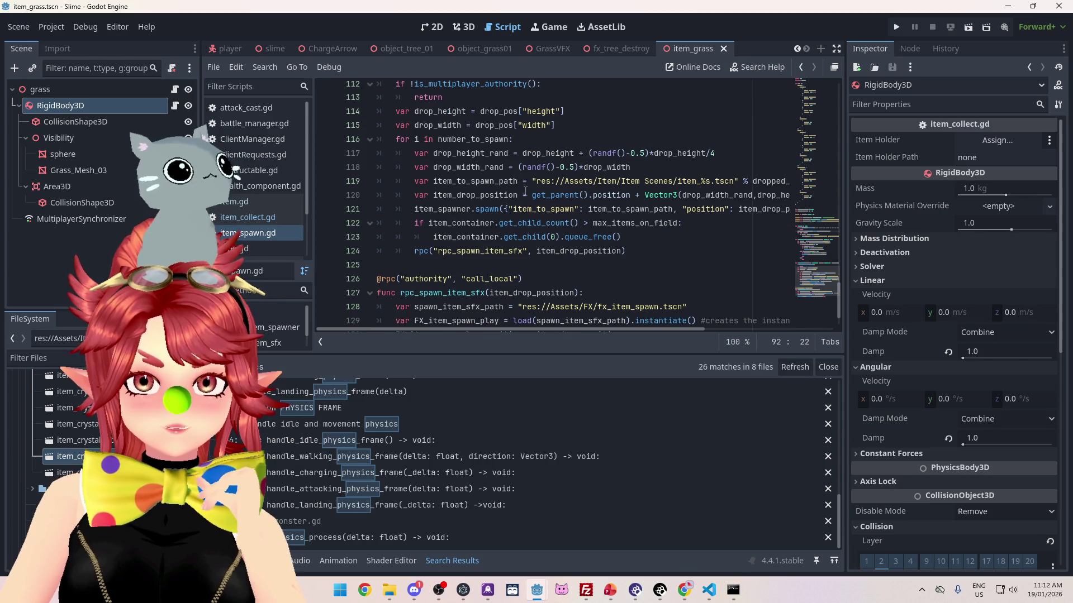
scroll(524, 218, down, 1)
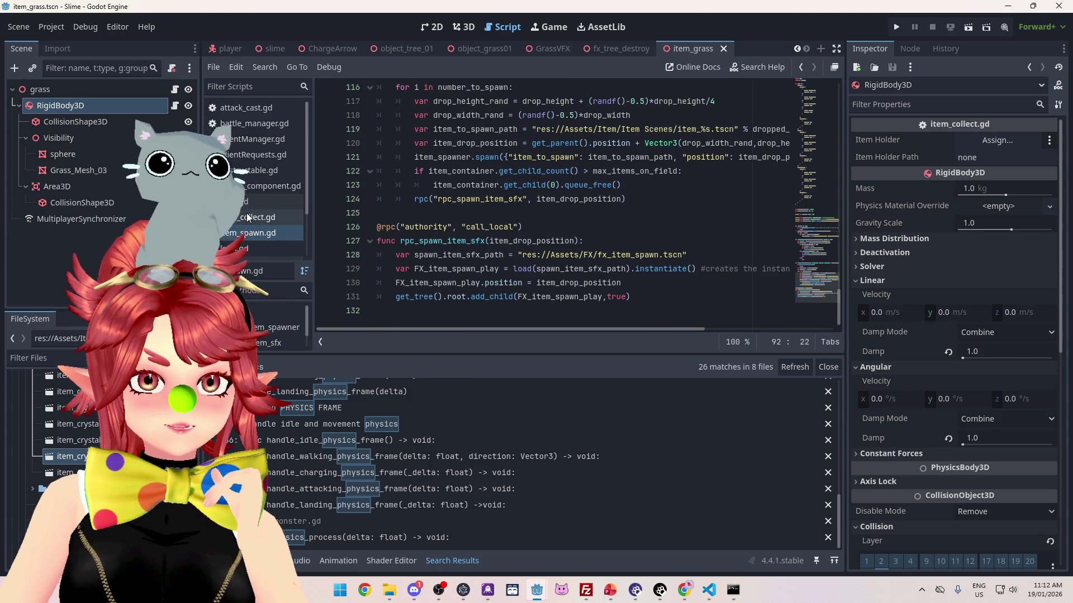
scroll(246, 215, down, 2)
scroll(248, 215, up, 2)
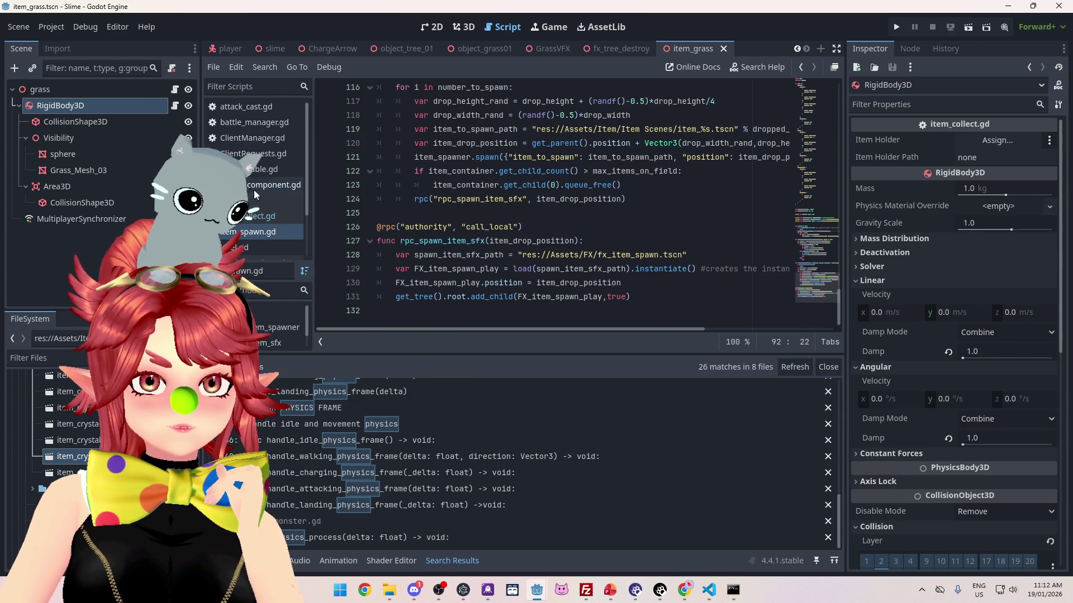
click(249, 200)
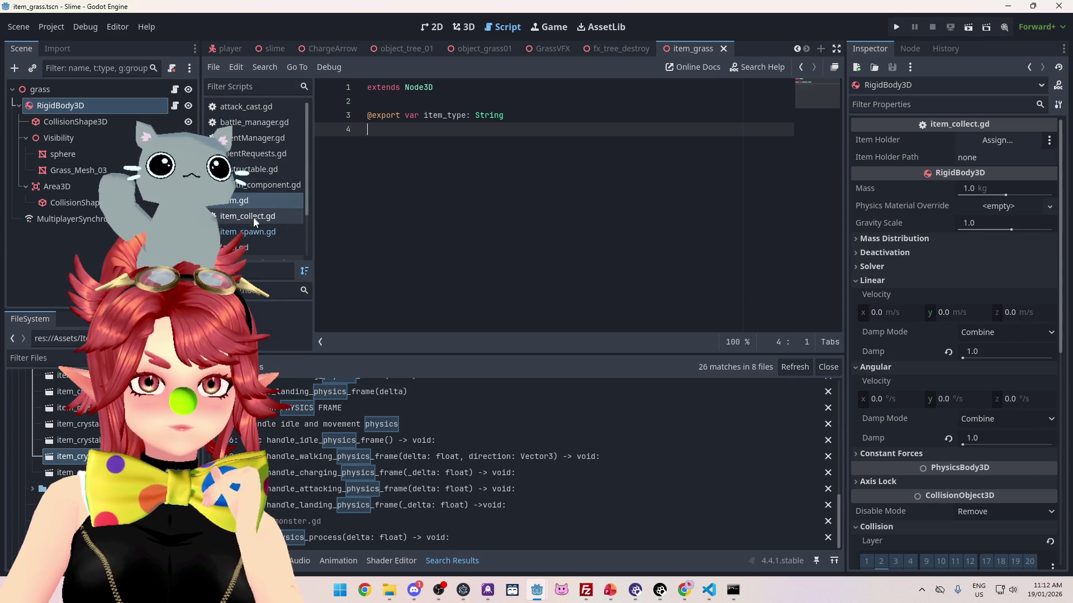
Step: Open item_collect.gd and scroll up to its _ready and update_item_holder functions
scroll(246, 179, down, 1)
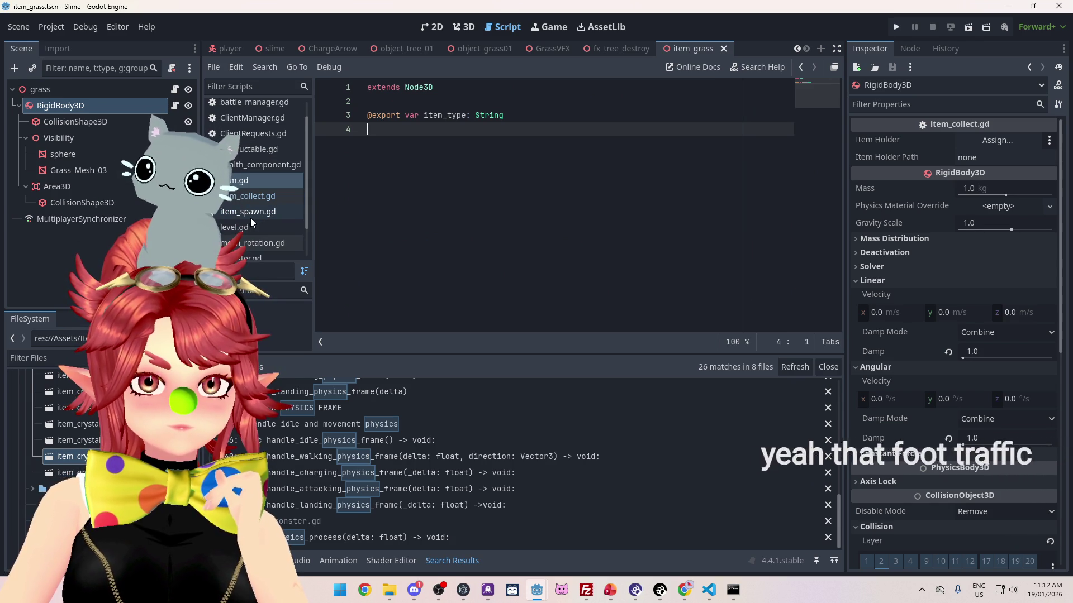
click(251, 197)
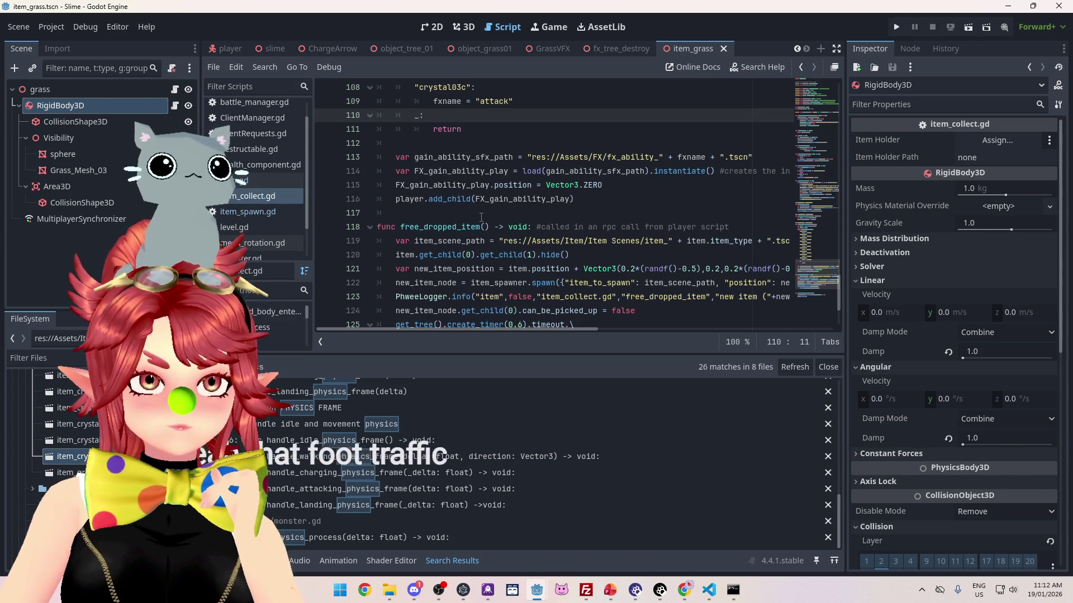
scroll(482, 218, down, 1)
scroll(482, 218, down, 2)
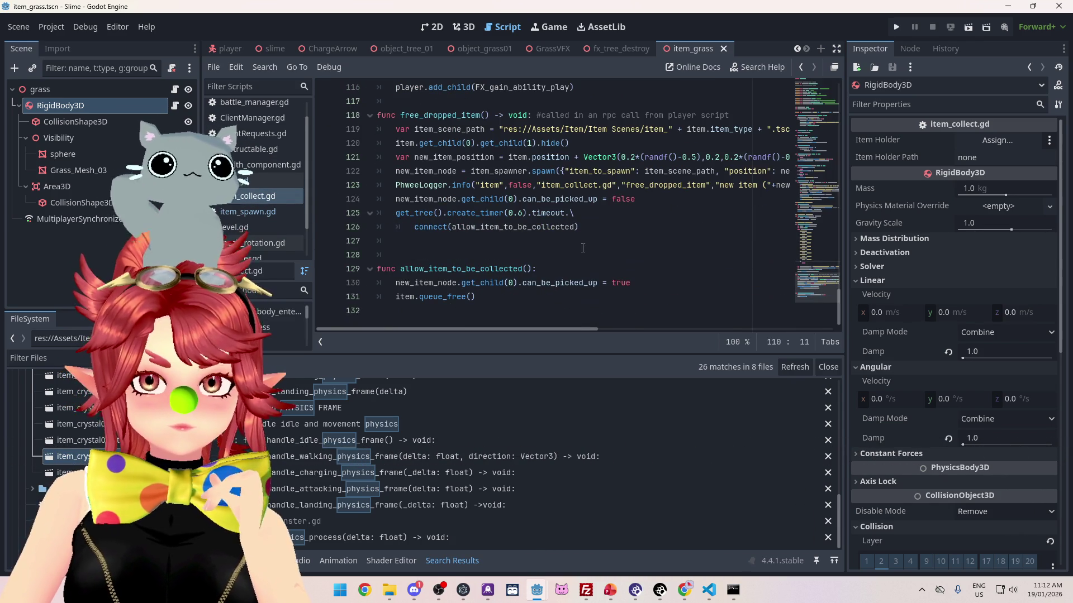
scroll(583, 249, up, 2)
scroll(583, 248, up, 11)
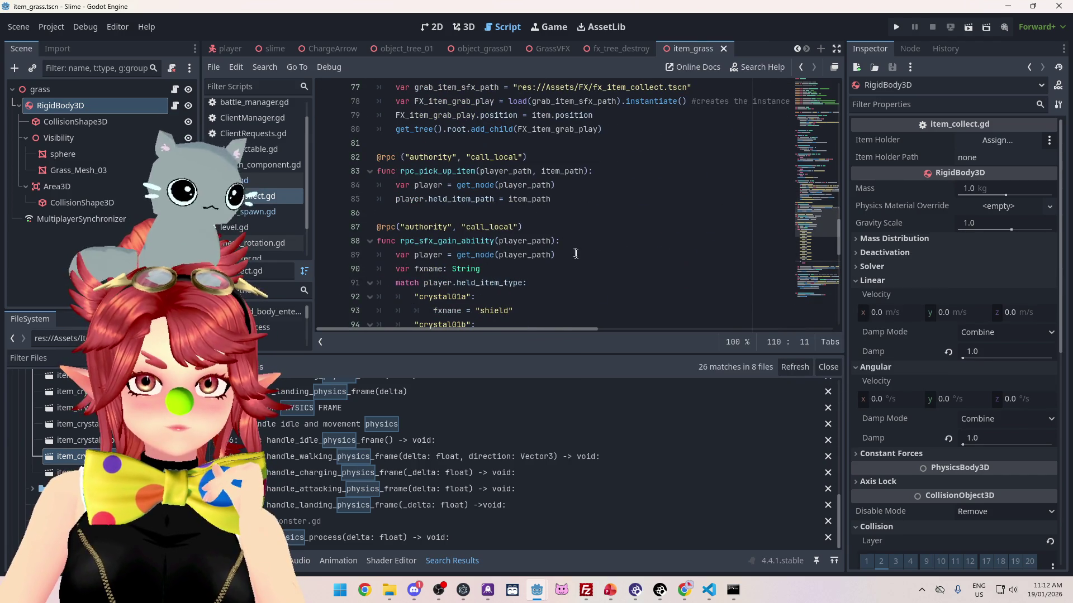
scroll(576, 255, up, 2)
scroll(576, 256, up, 5)
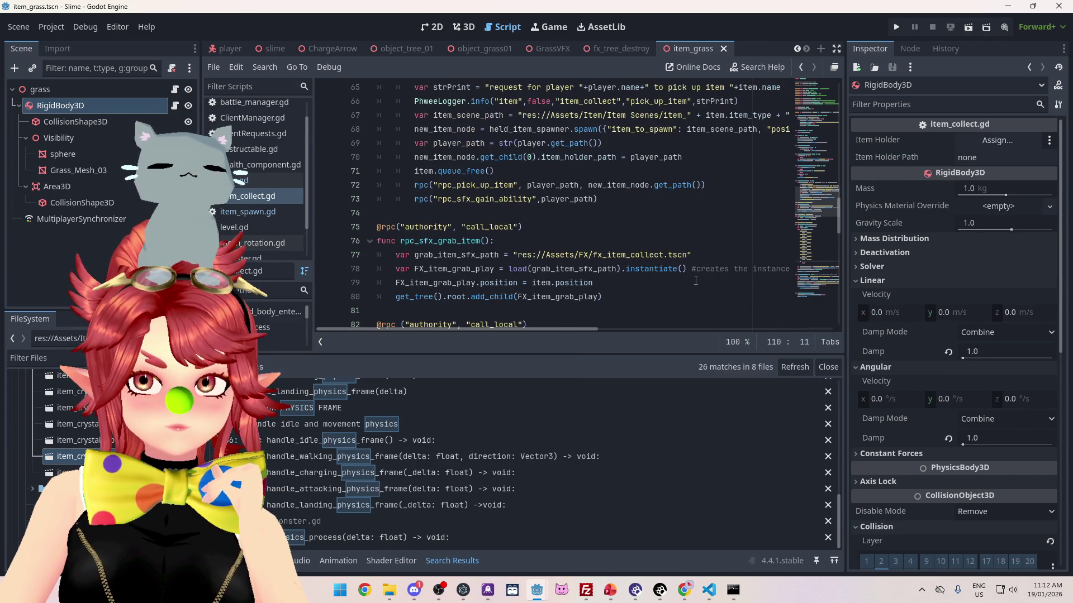
scroll(696, 281, down, 1)
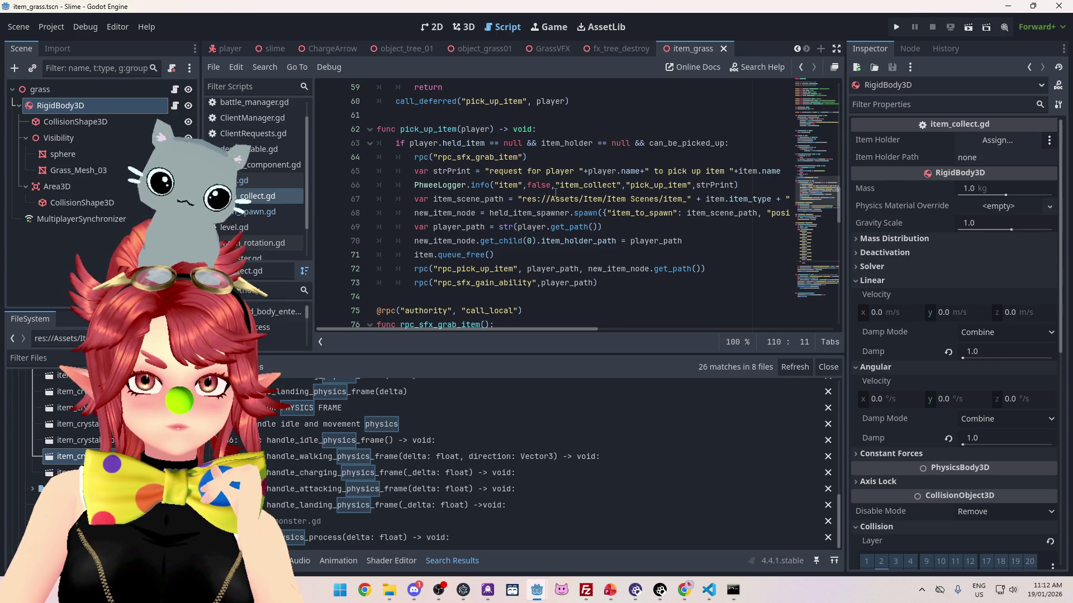
scroll(705, 248, up, 3)
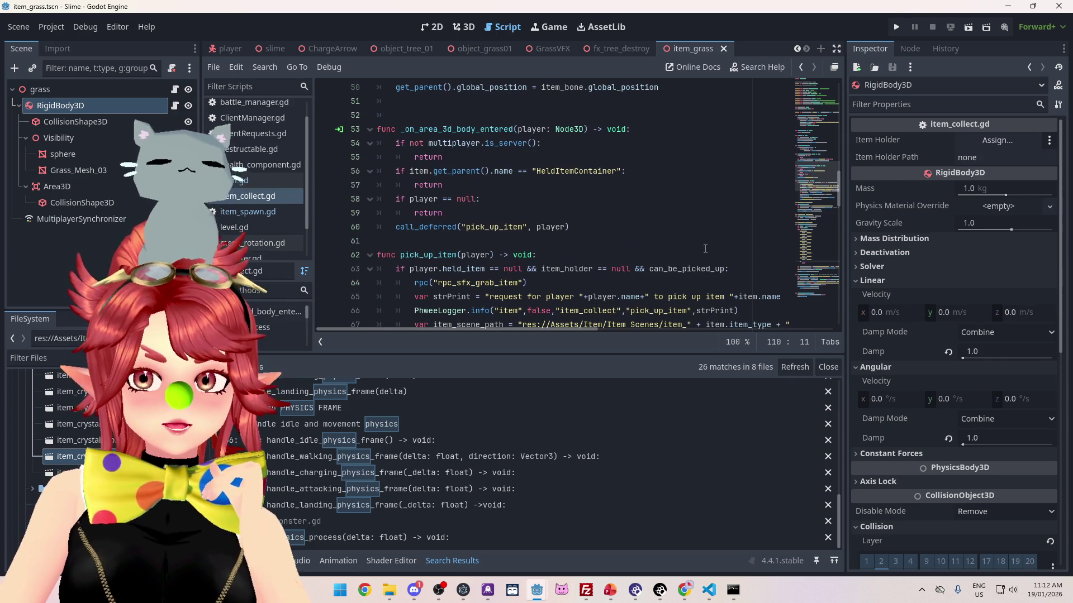
scroll(706, 249, up, 4)
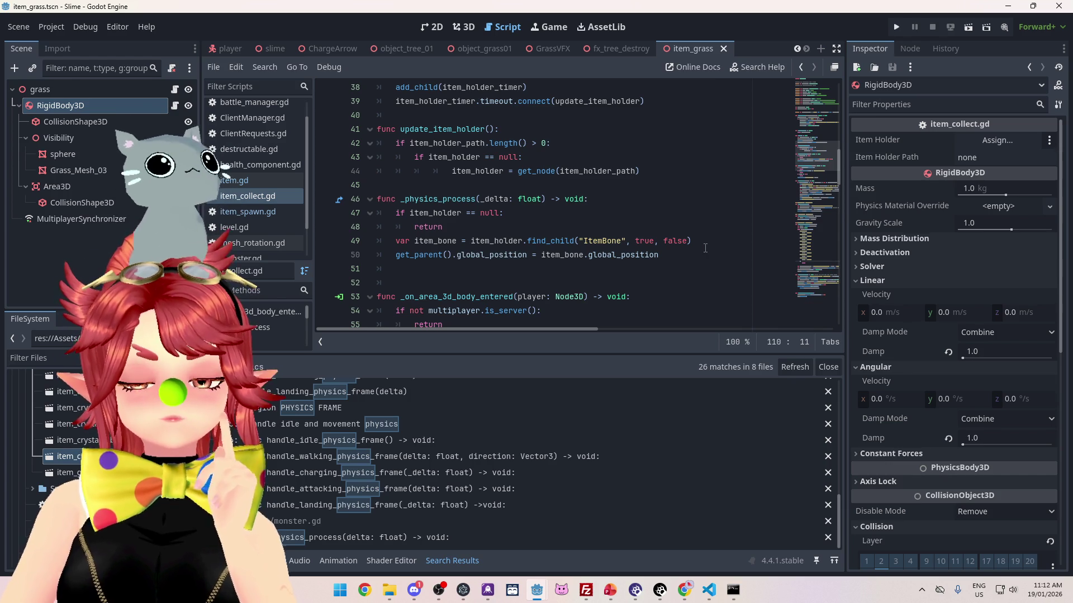
scroll(705, 248, up, 3)
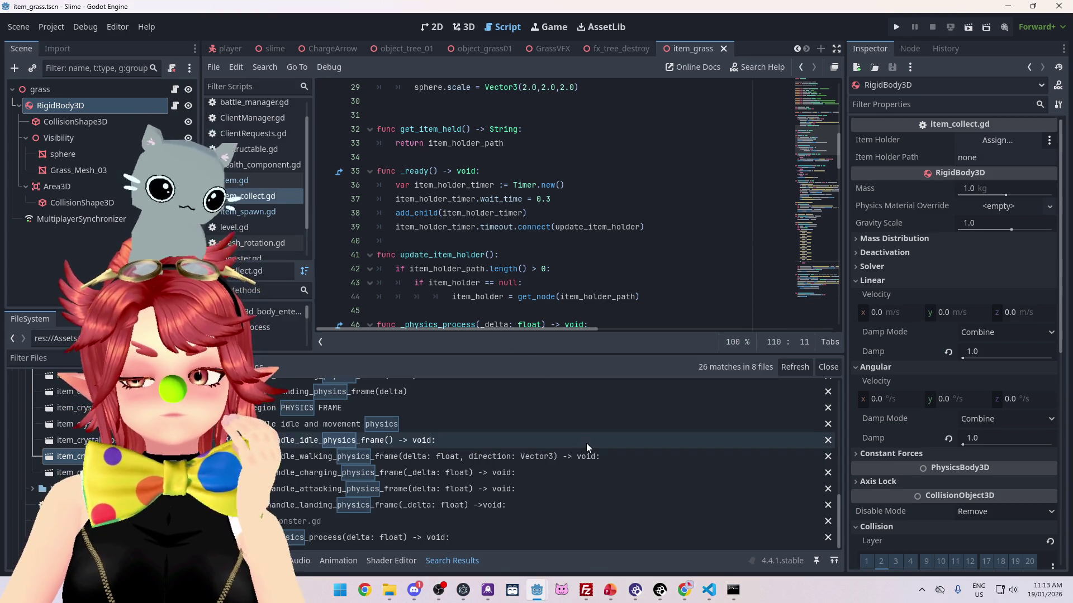
mouse_move(451, 200)
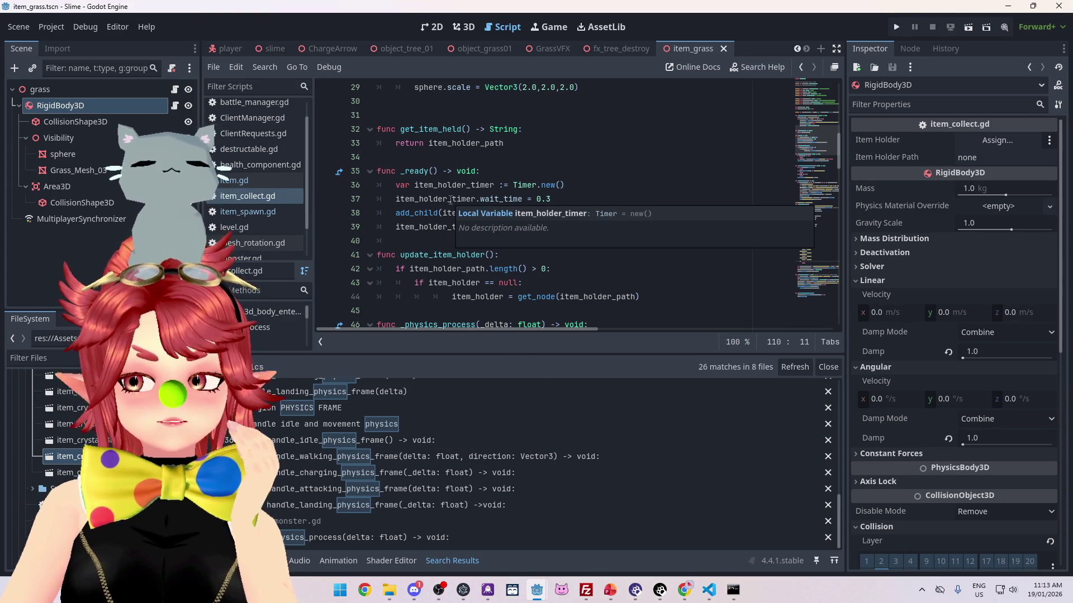
Step: Select the RigidBody3D node and widen the Inspector panel
click(92, 122)
click(62, 106)
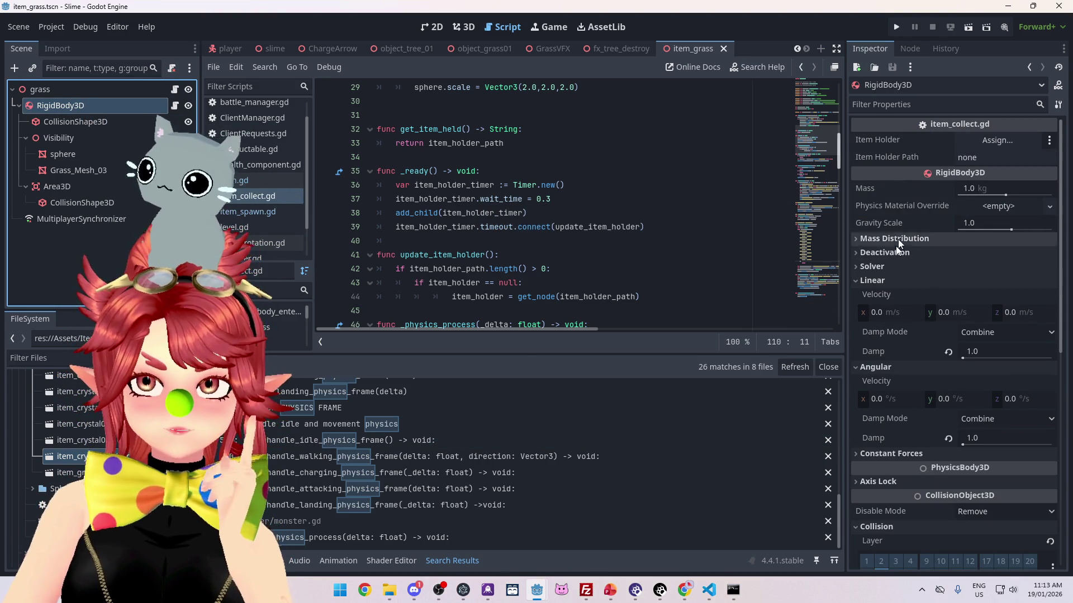
mouse_move(877, 142)
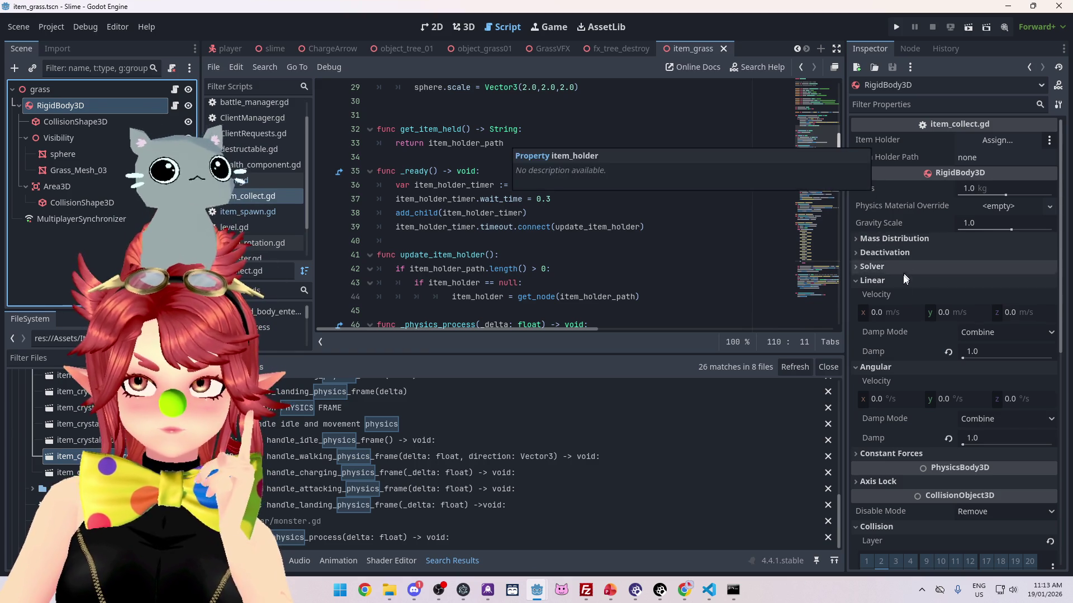
scroll(890, 370, down, 5)
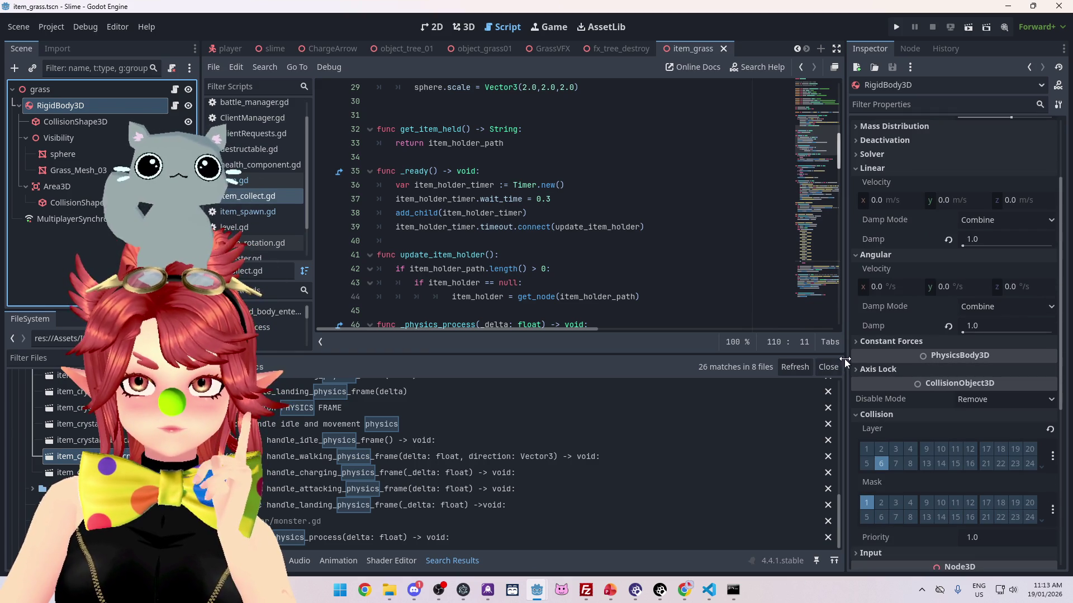
mouse_move(845, 359)
mouse_down()
mouse_move(620, 354)
mouse_move(698, 341)
mouse_up()
scroll(799, 275, up, 3)
Step: Expand the Deactivation and Solver sections to check Freeze, then jump to the rigid_body_3d.freeze line
click(725, 198)
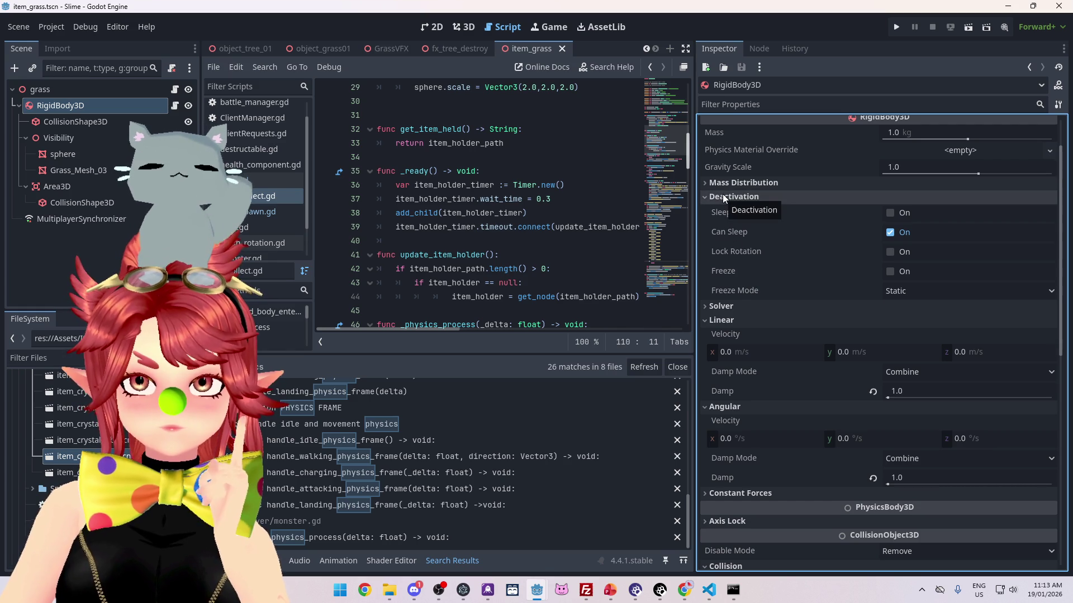
mouse_move(732, 218)
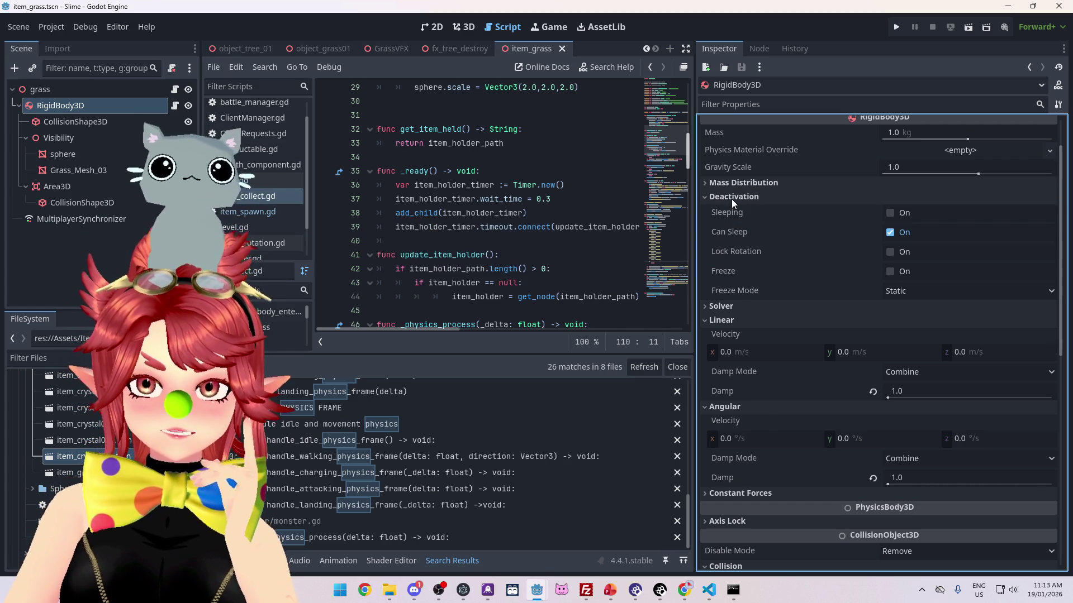
click(729, 198)
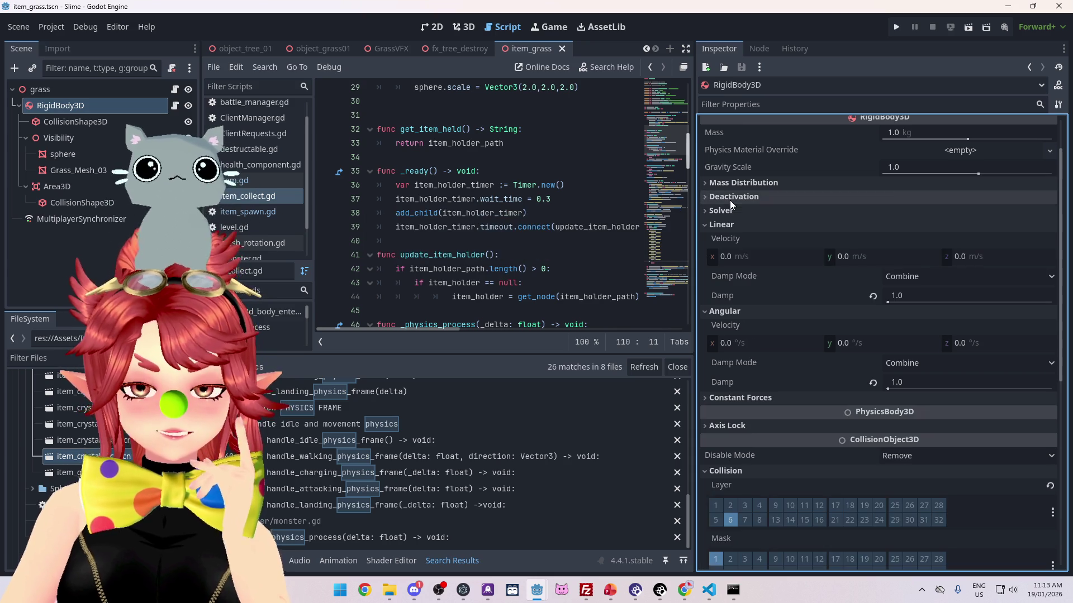
click(725, 214)
click(725, 214)
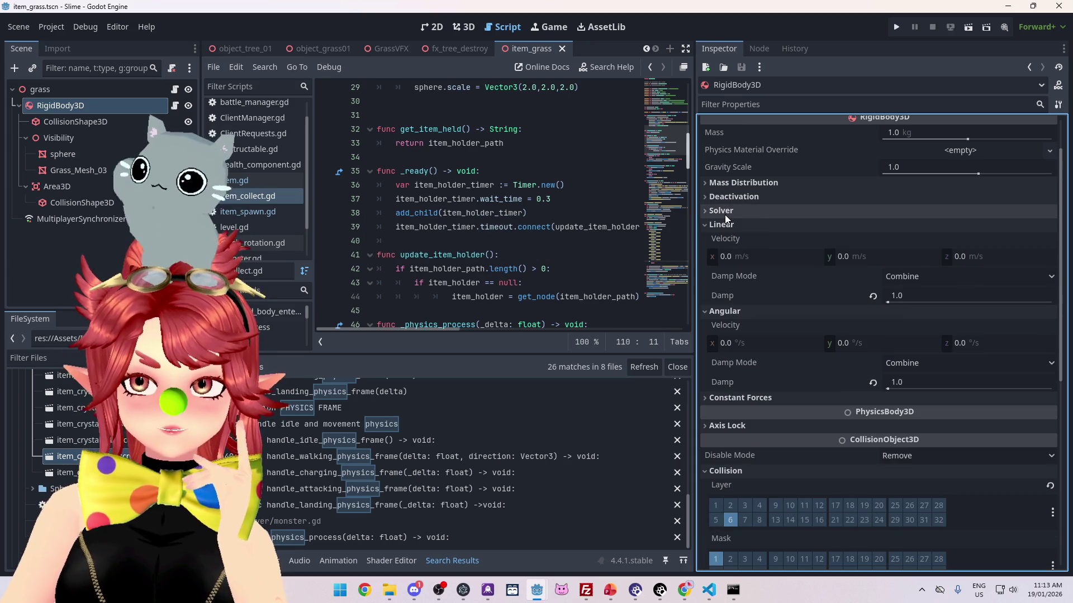
click(725, 214)
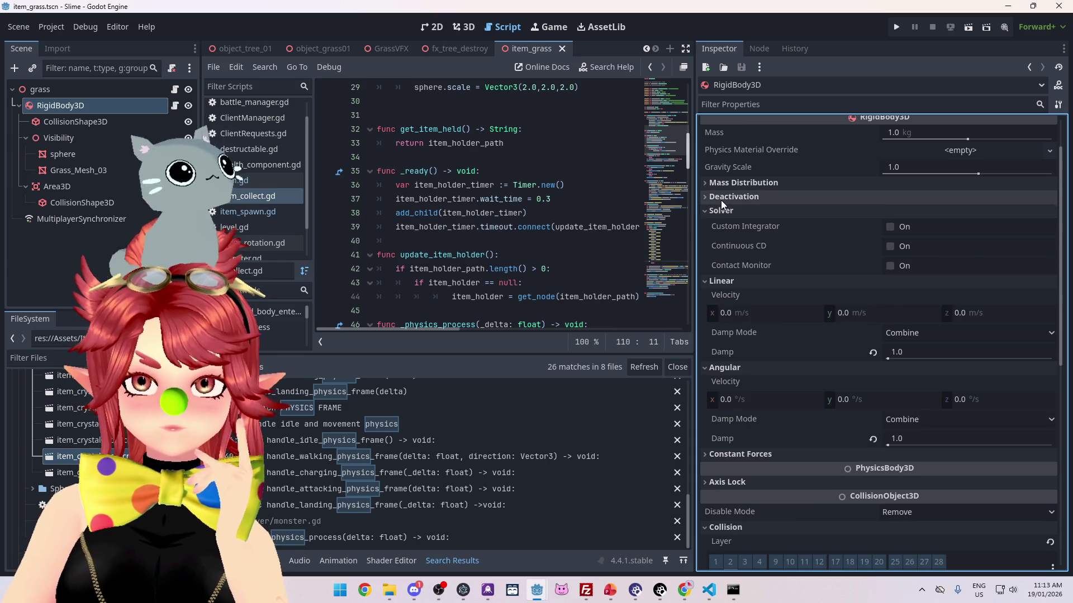
click(720, 200)
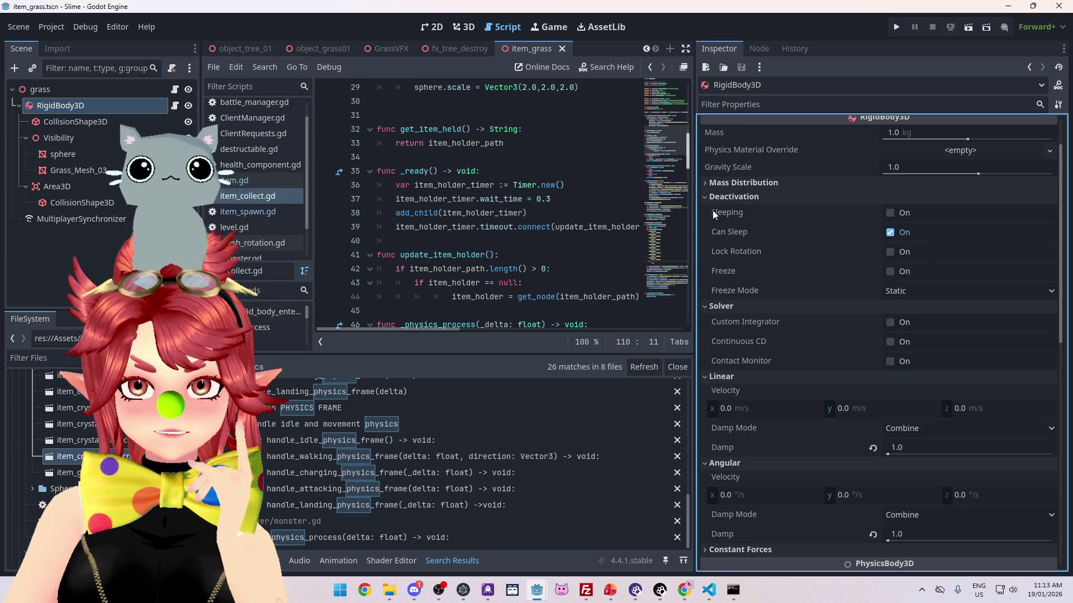
mouse_move(726, 215)
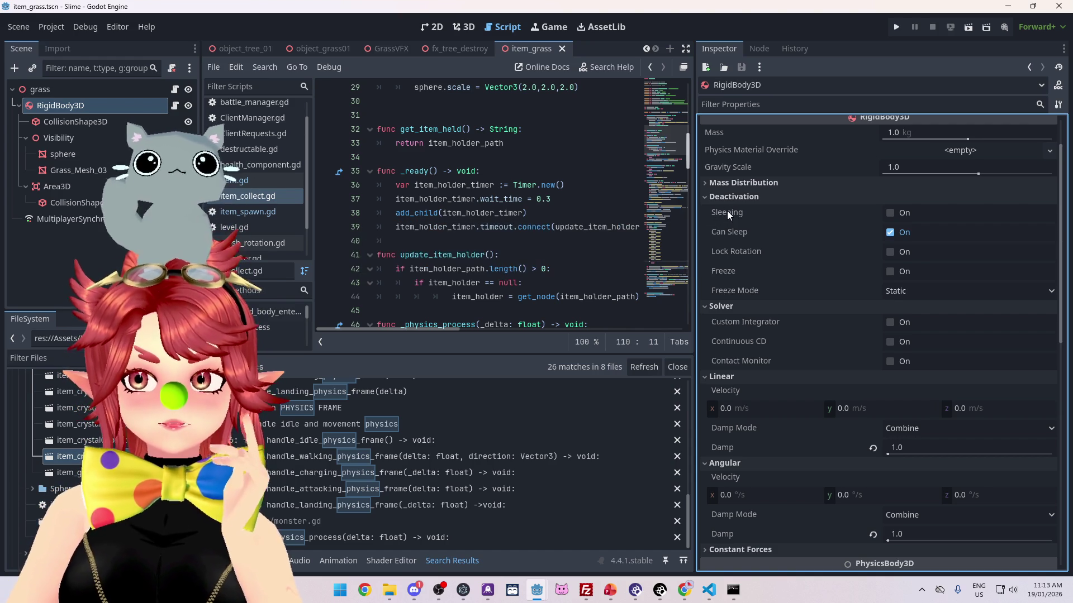
click(732, 197)
click(732, 199)
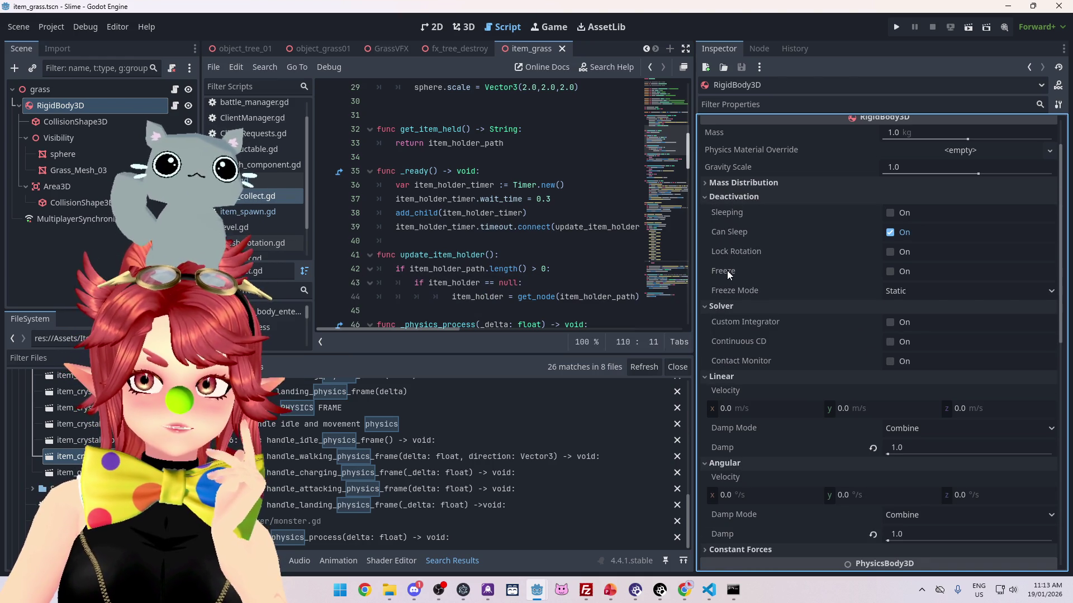
mouse_move(728, 270)
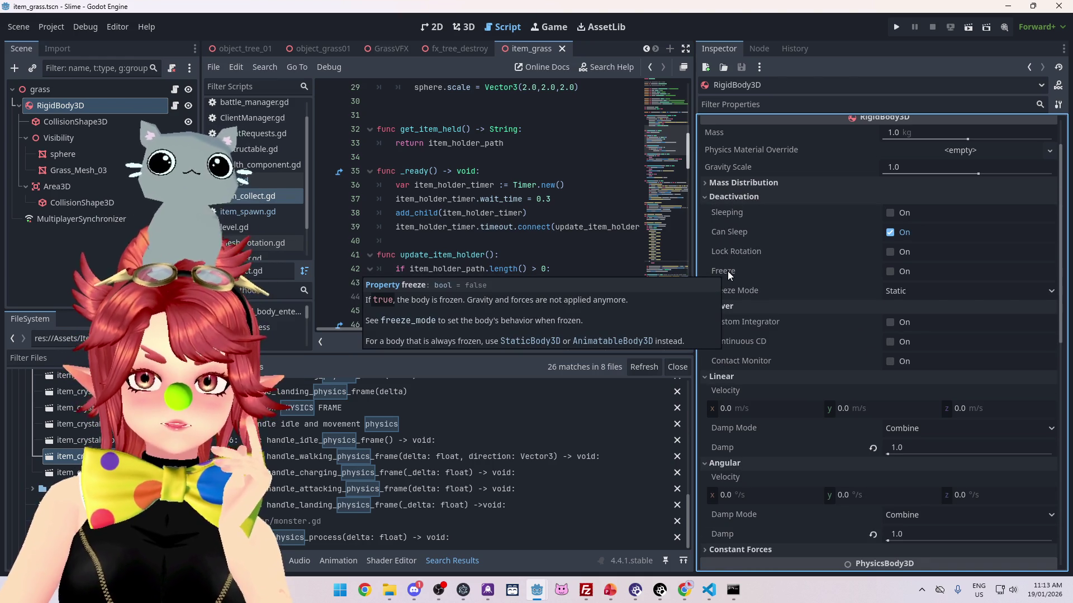
key(Return)
text(freez)
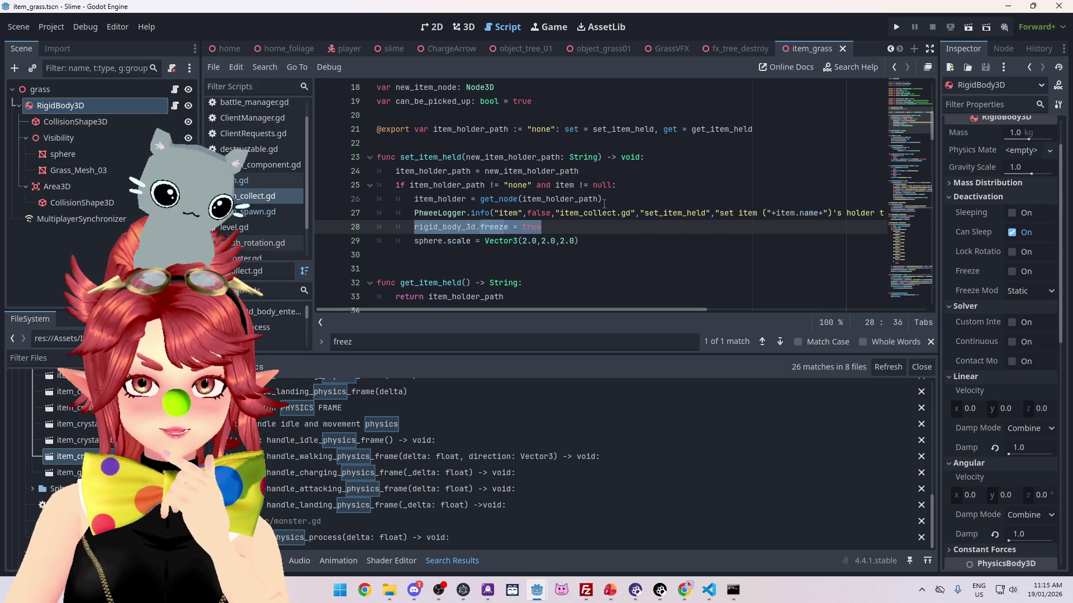
mouse_move(637, 309)
mouse_down()
mouse_move(868, 298)
mouse_move(562, 292)
mouse_up()
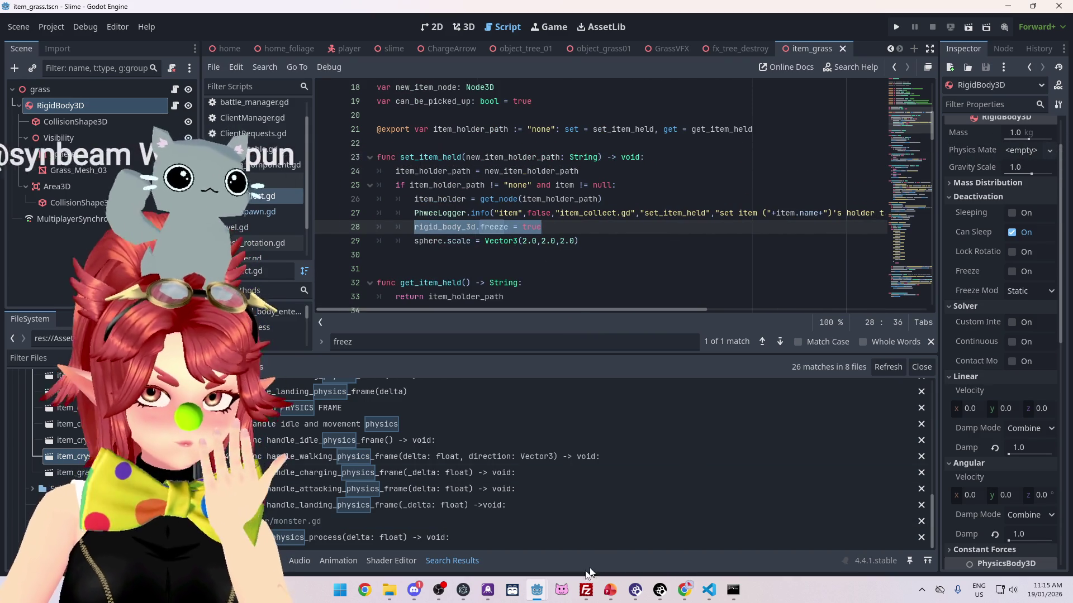
mouse_move(538, 597)
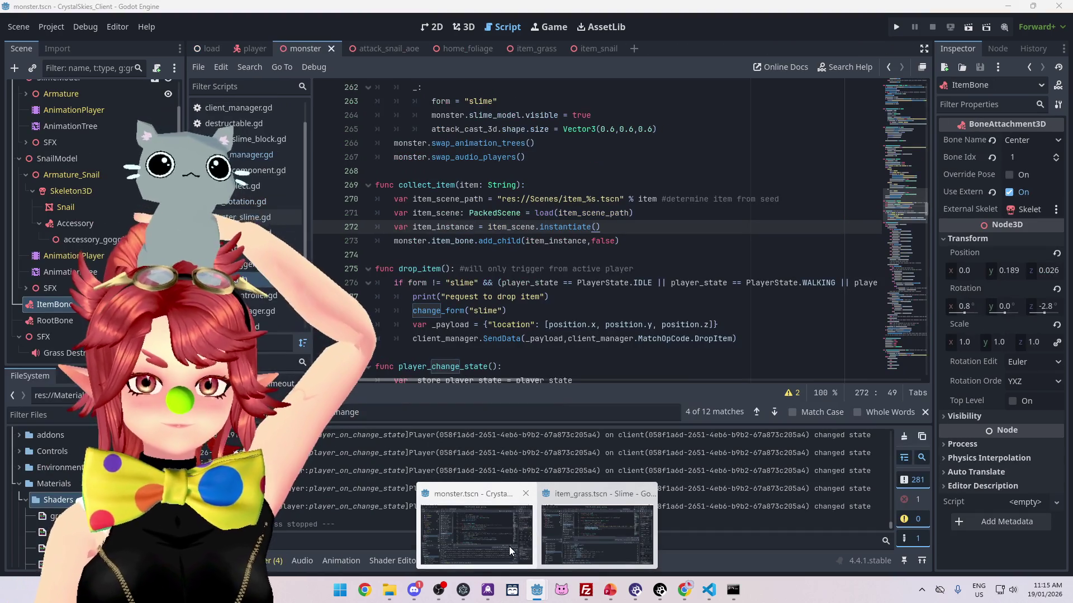
Step: In CrystalSkies' collect_item, add a new line after the instantiate call starting 'item_instance.fr'
click(508, 545)
scroll(458, 162, down, 1)
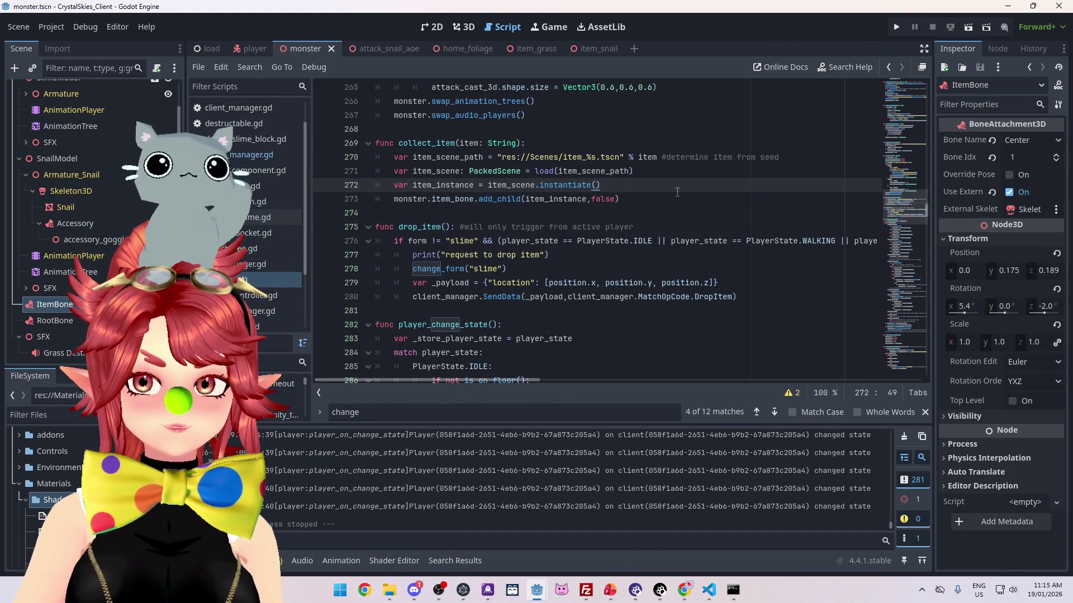
key(Return)
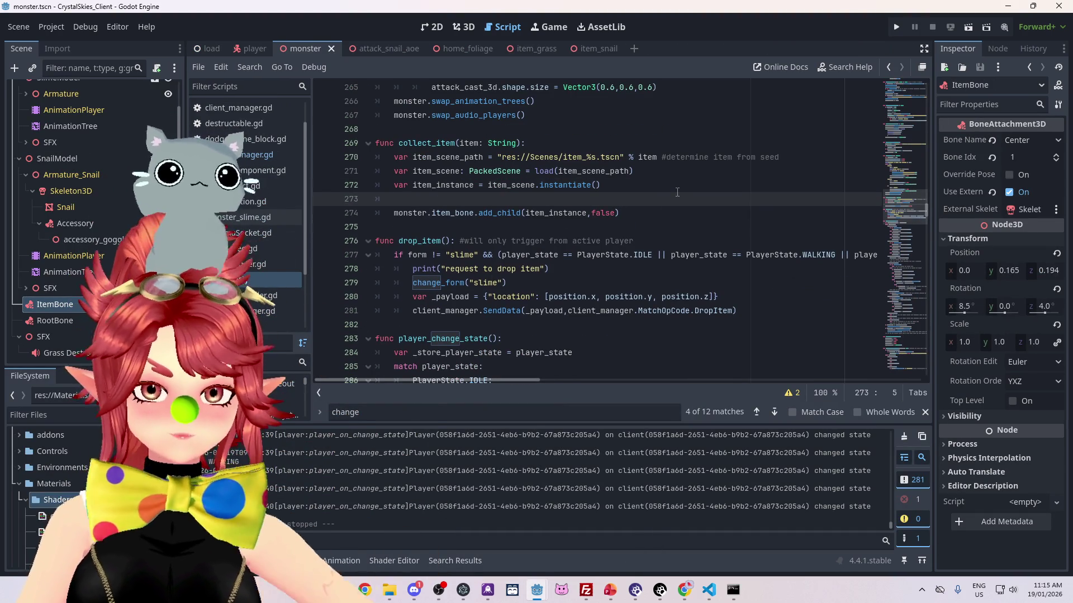
text(item_ins)
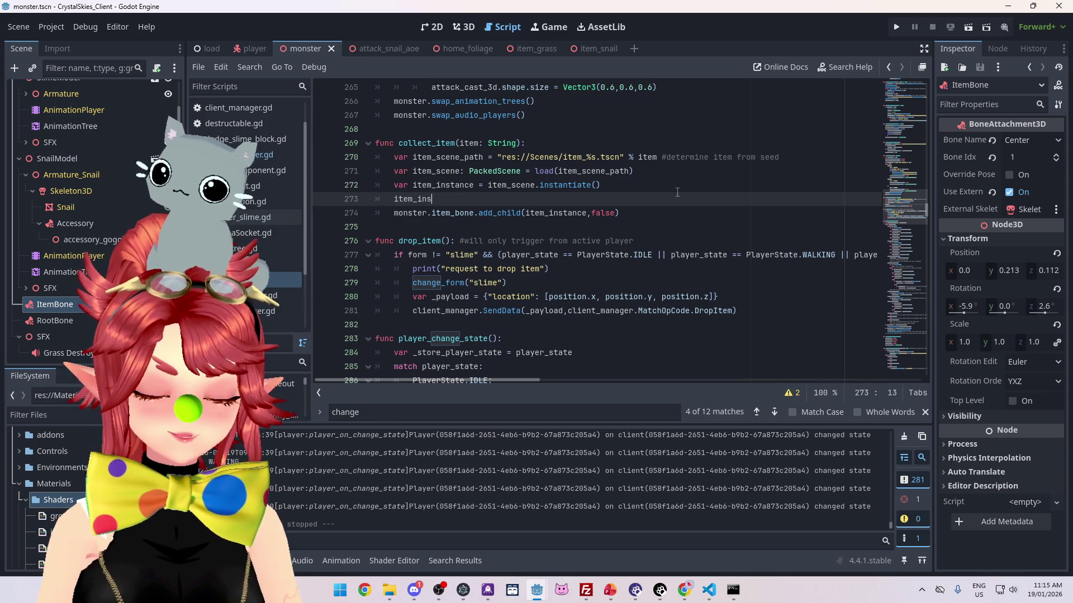
text(tance.fr)
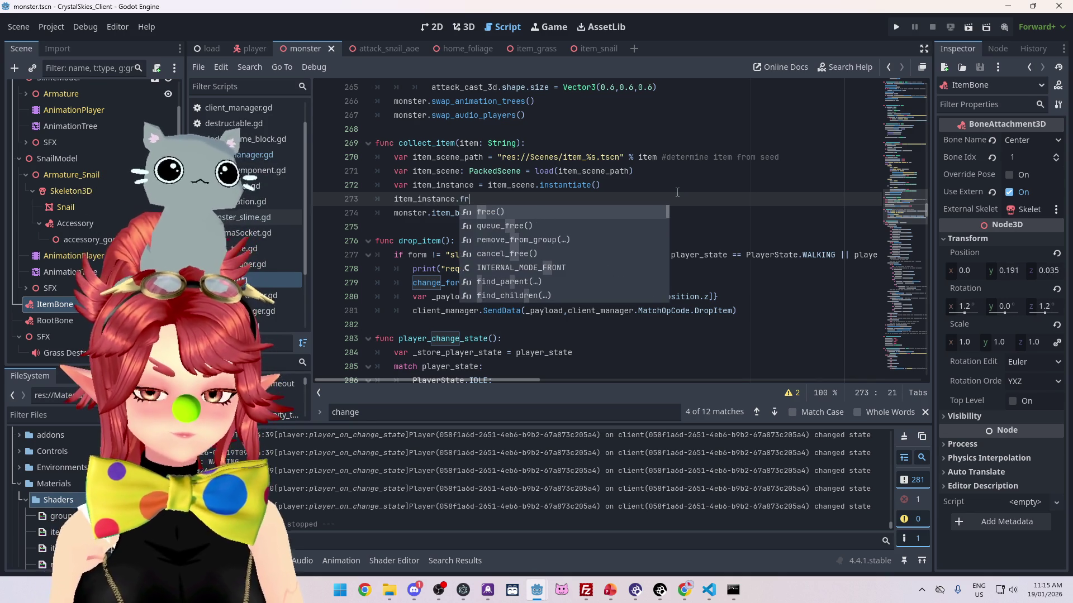
Step: Glance at the Slime project, then return to CrystalSkies and open the item_grass scene
mouse_move(537, 590)
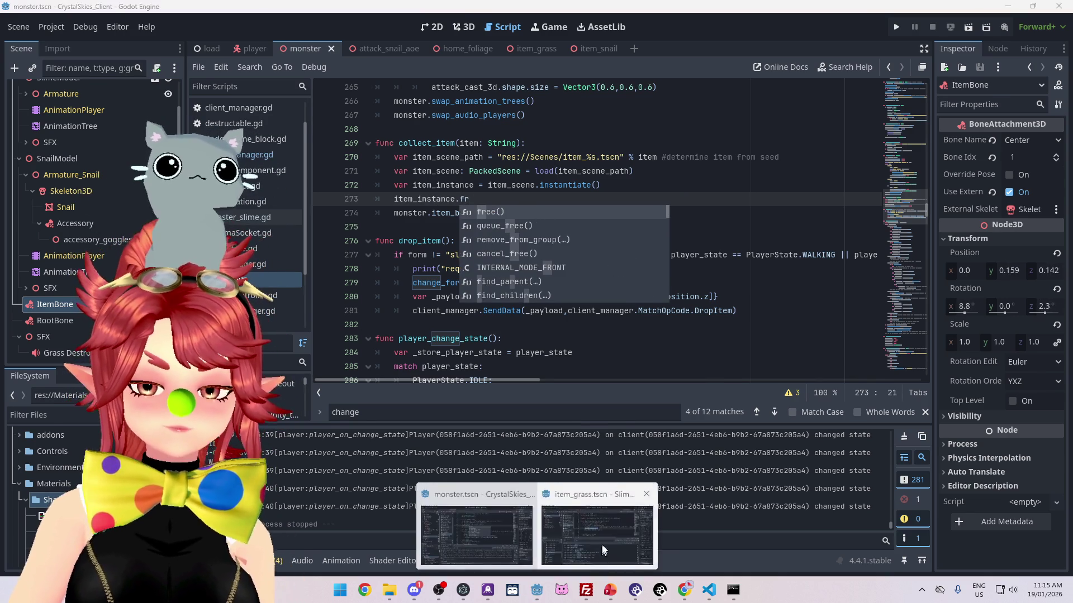
click(592, 537)
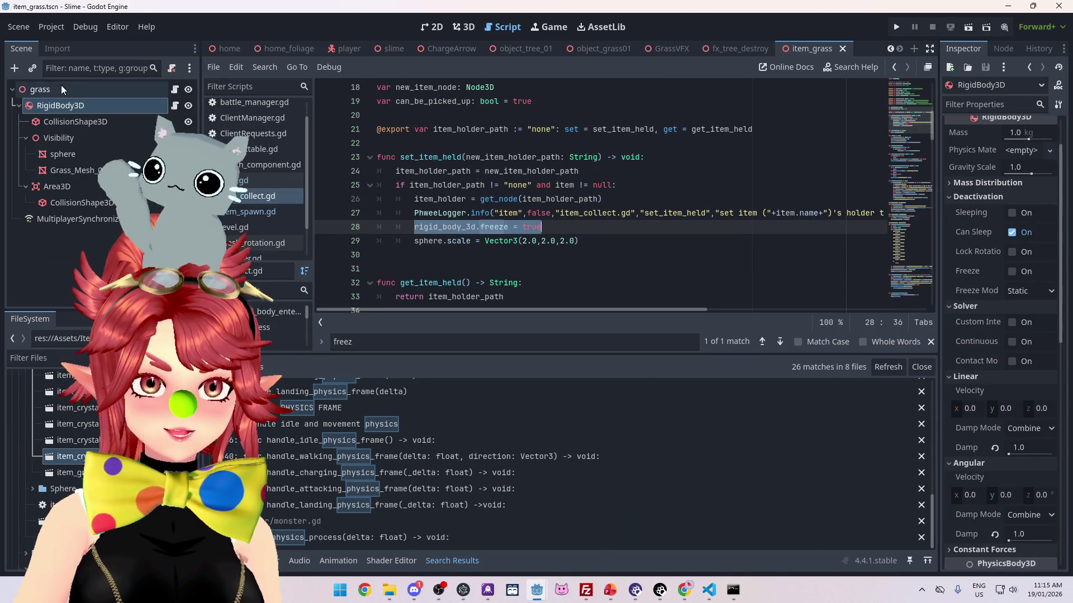
key(alt+Tab)
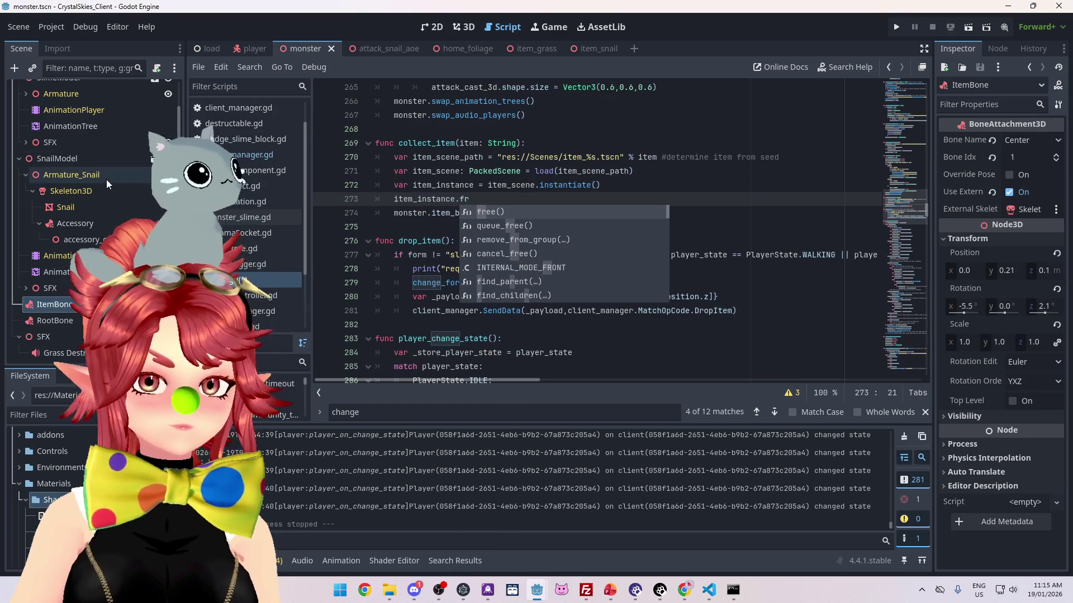
click(536, 49)
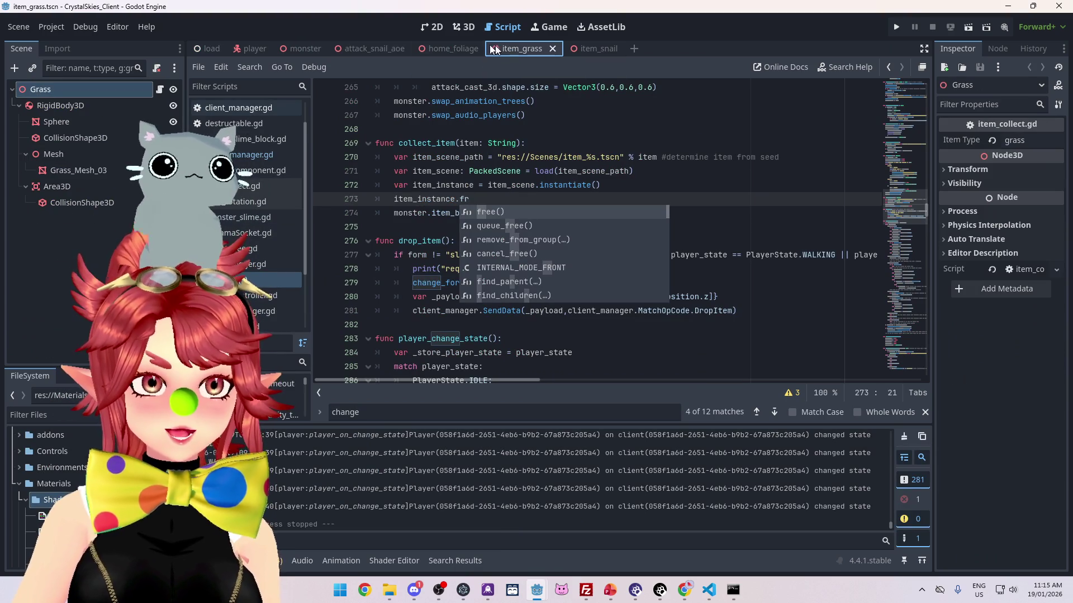
Step: Dismiss the autocomplete and switch from player.gd to the Grass item's item_collect.gd script
click(487, 199)
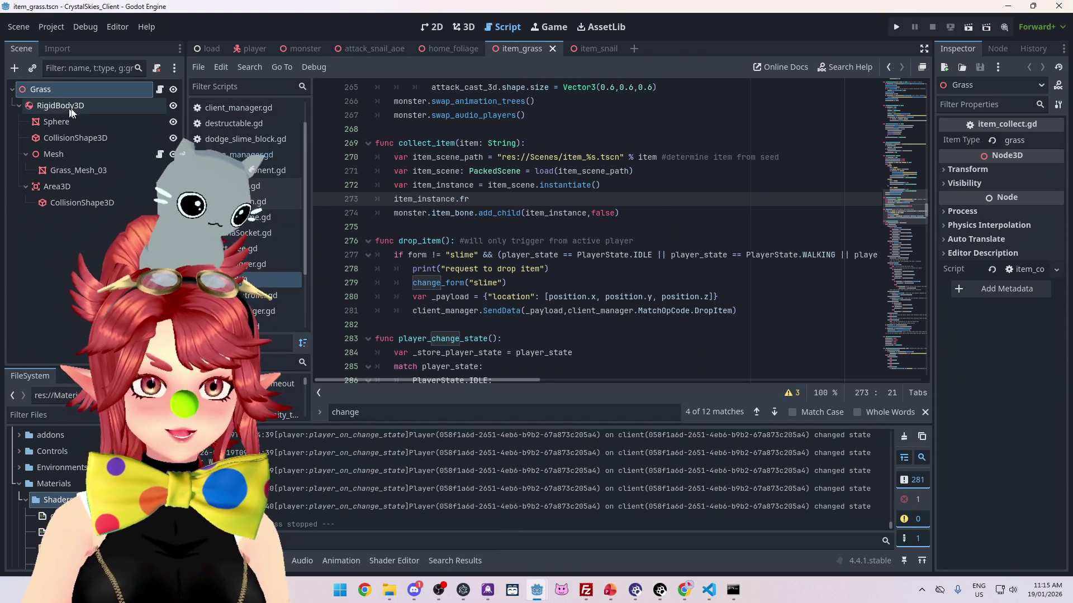
mouse_move(926, 211)
mouse_down()
mouse_move(918, 82)
mouse_move(920, 151)
mouse_move(922, 138)
mouse_up()
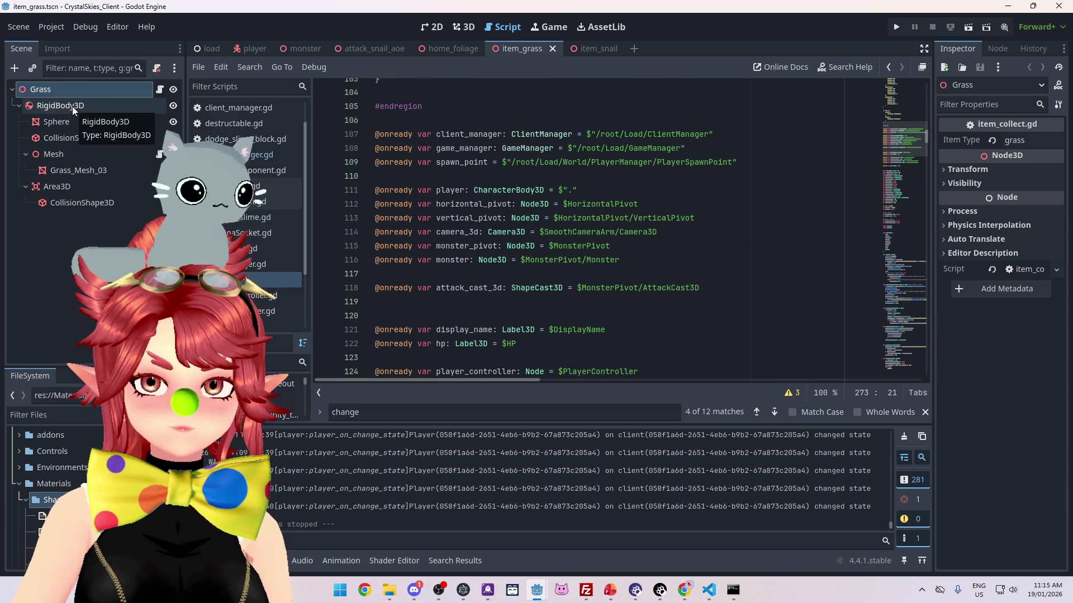
scroll(499, 241, down, 1)
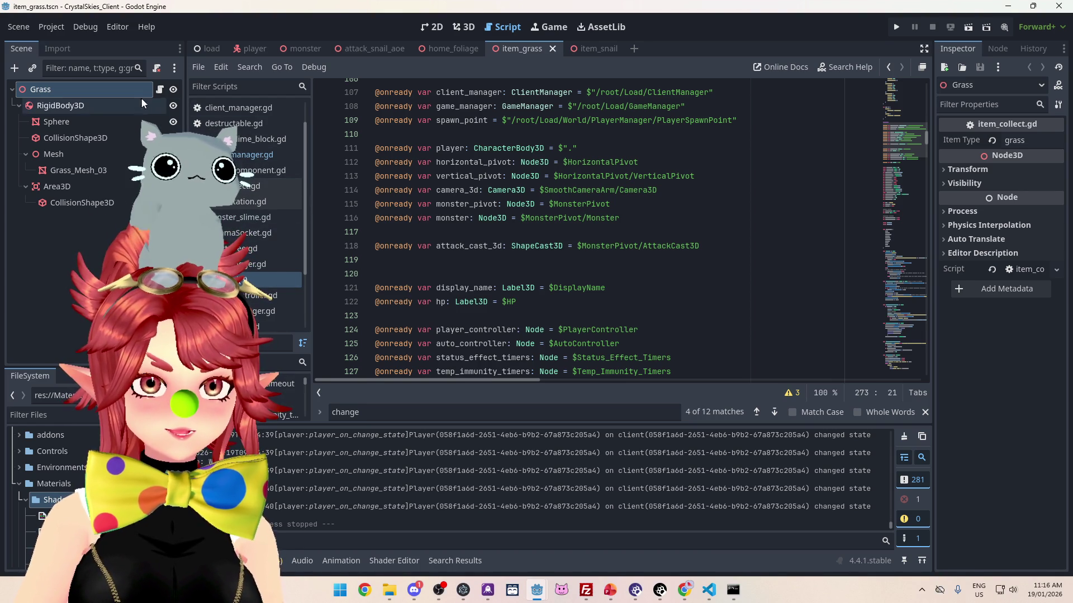
click(249, 186)
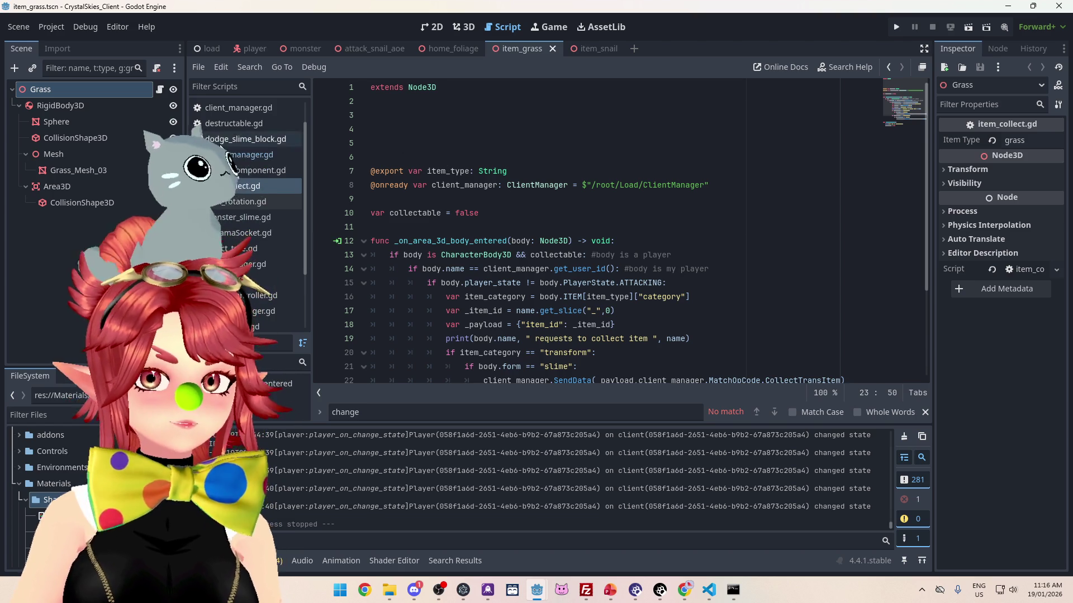
click(734, 188)
key(Return)
drag(56, 106, 395, 206)
scroll(396, 205, down, 4)
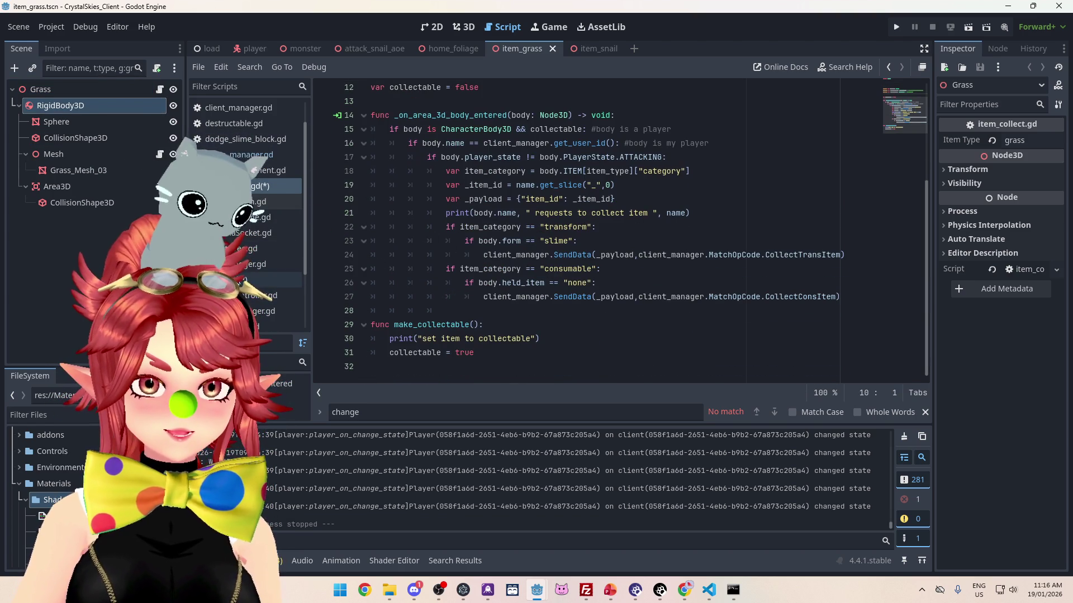
Step: Return to player.gd's collect_item and place the caret in the unfinished item_instance line
click(237, 279)
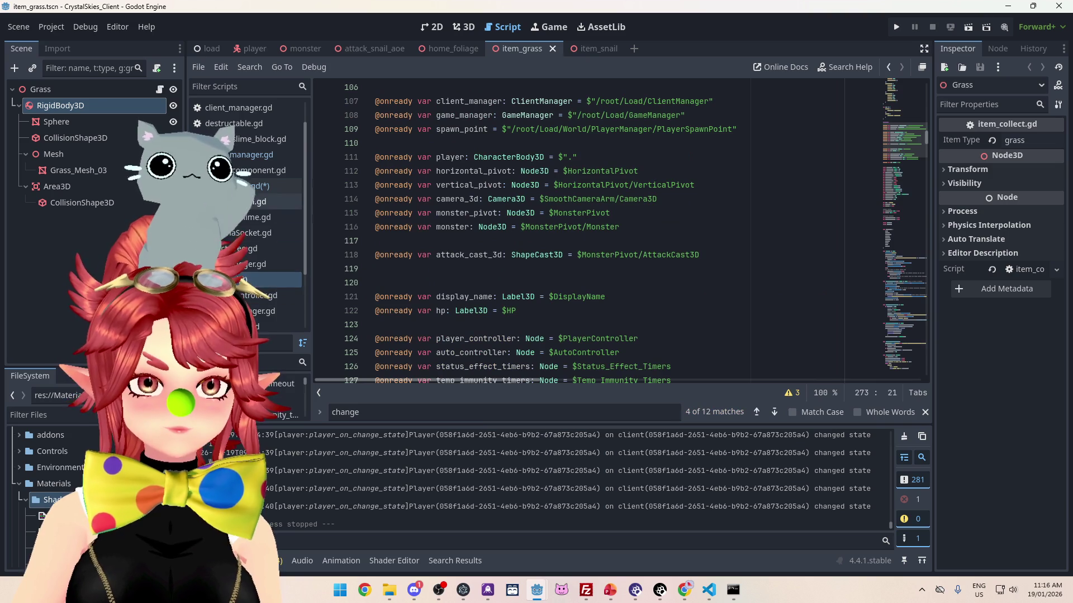
click(246, 186)
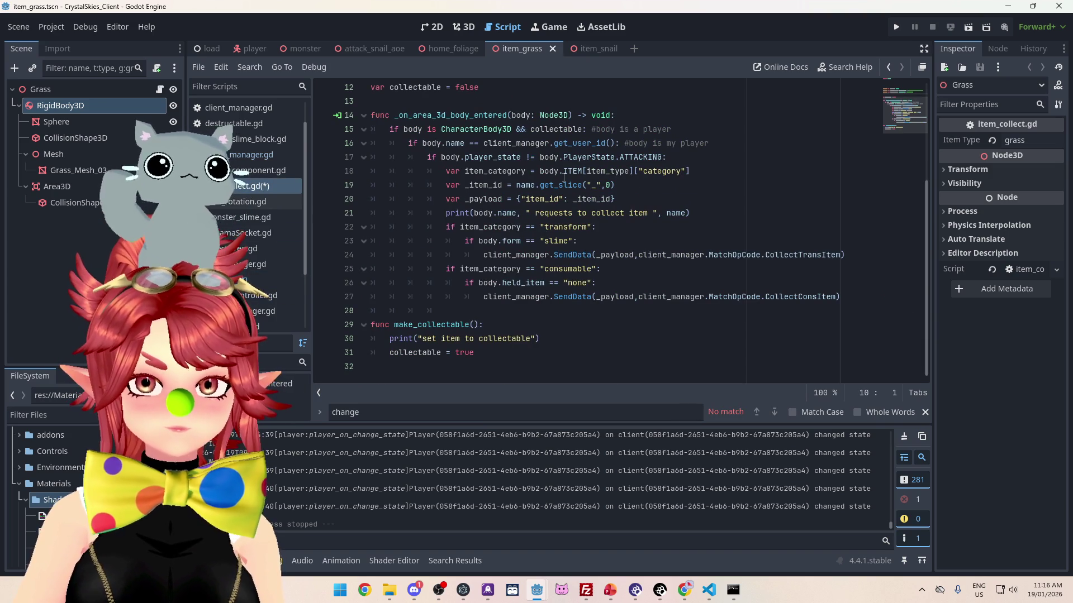
click(237, 279)
scroll(927, 158, down, 9)
mouse_move(926, 158)
mouse_down()
mouse_move(933, 290)
mouse_move(930, 261)
mouse_move(908, 367)
mouse_move(911, 273)
mouse_move(908, 346)
mouse_up()
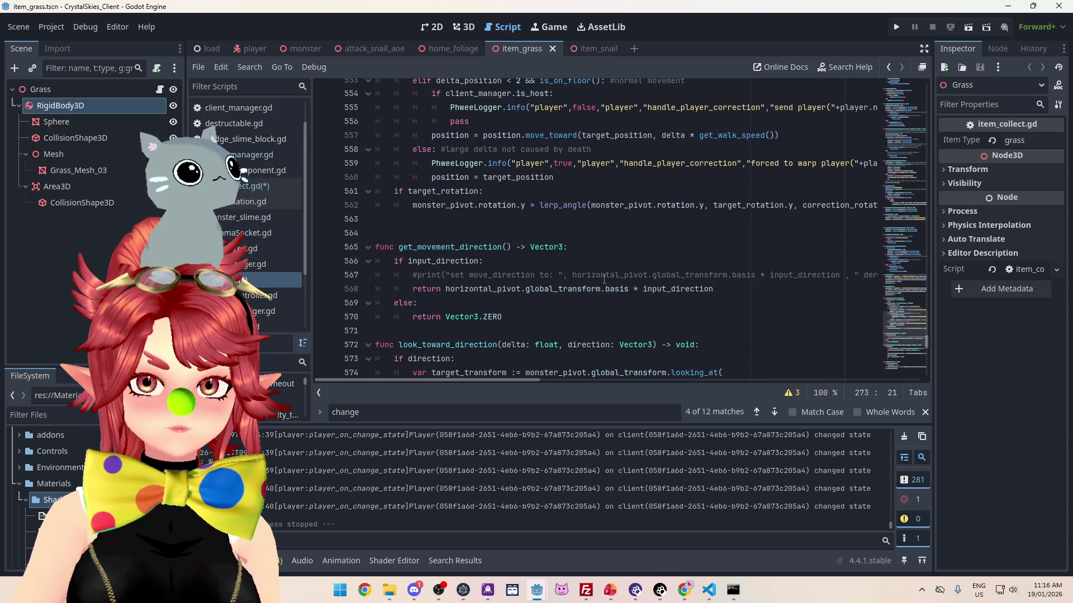
scroll(609, 281, down, 10)
scroll(609, 281, down, 6)
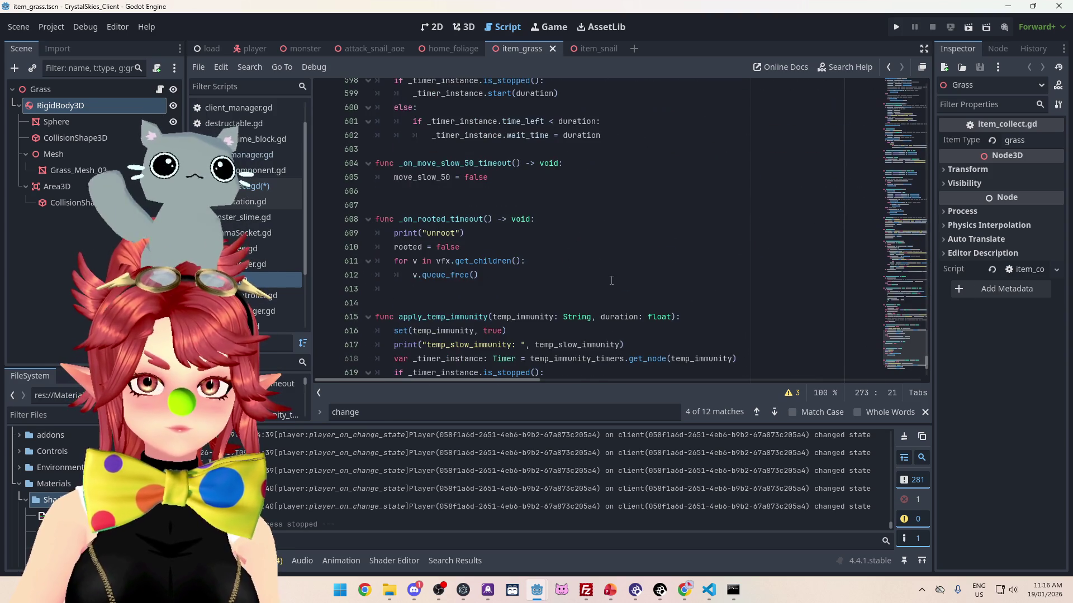
drag(924, 371, 917, 172)
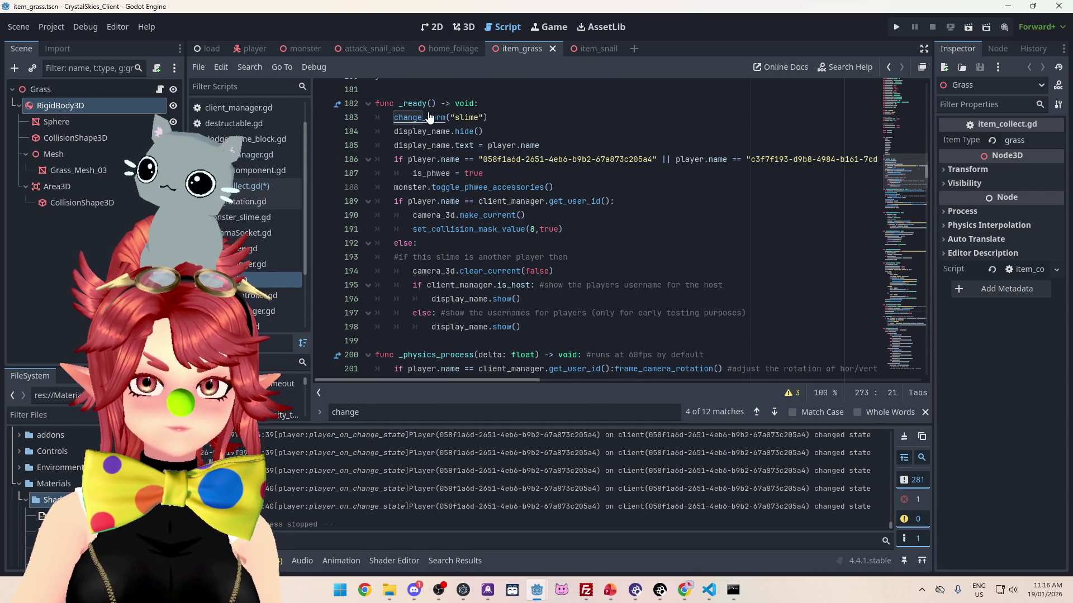
ctrl+click(408, 117)
scroll(428, 209, down, 9)
scroll(428, 209, down, 1)
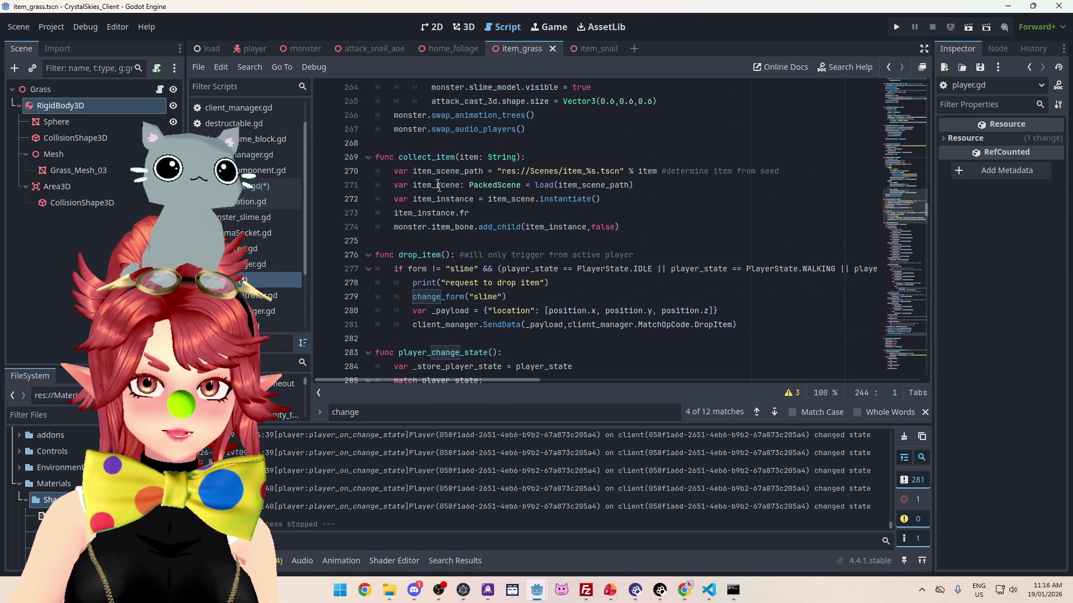
click(502, 218)
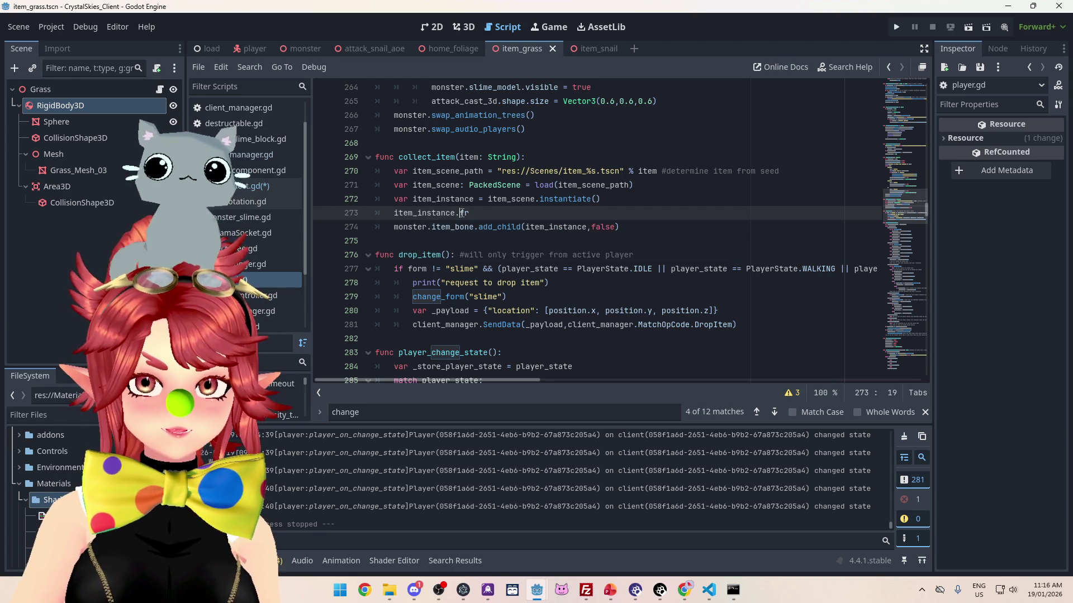
Step: Start typing rigid and check the rigid_body_3d variable name in item_collect.gd
text(rigid)
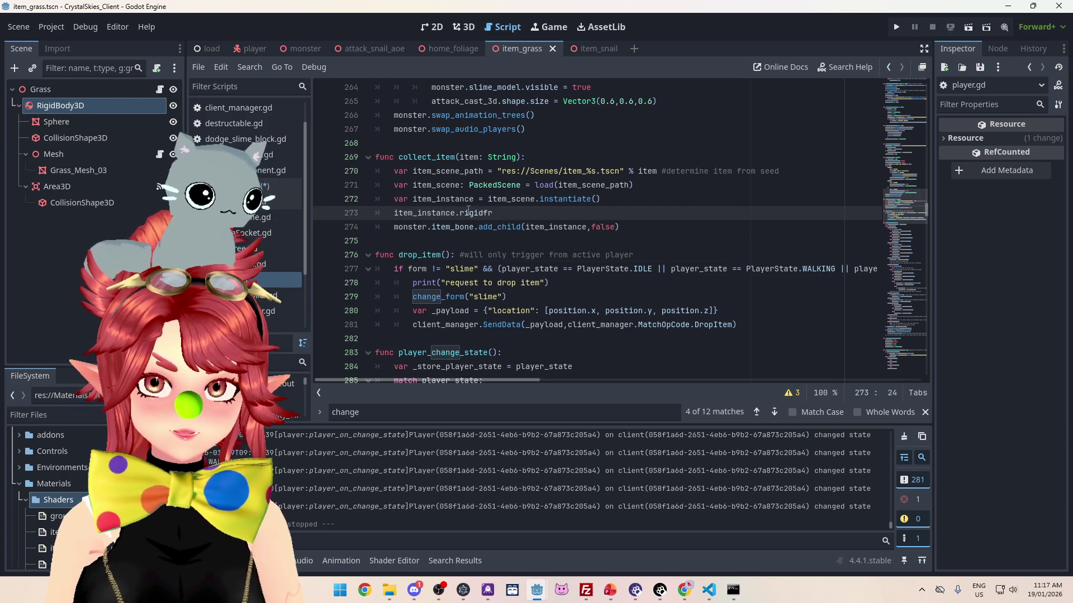
click(246, 186)
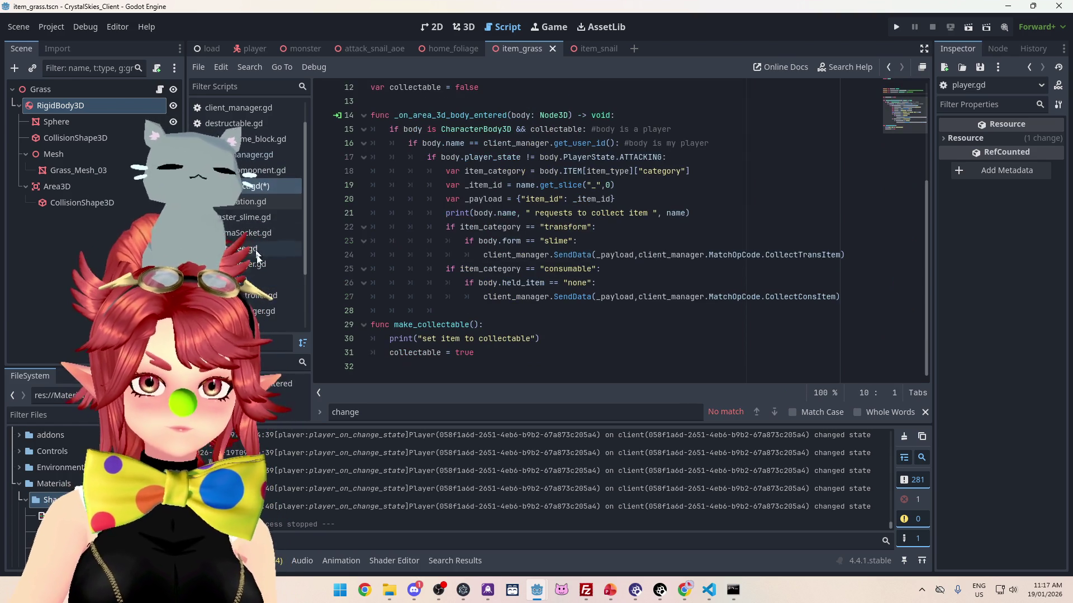
scroll(411, 261, up, 1)
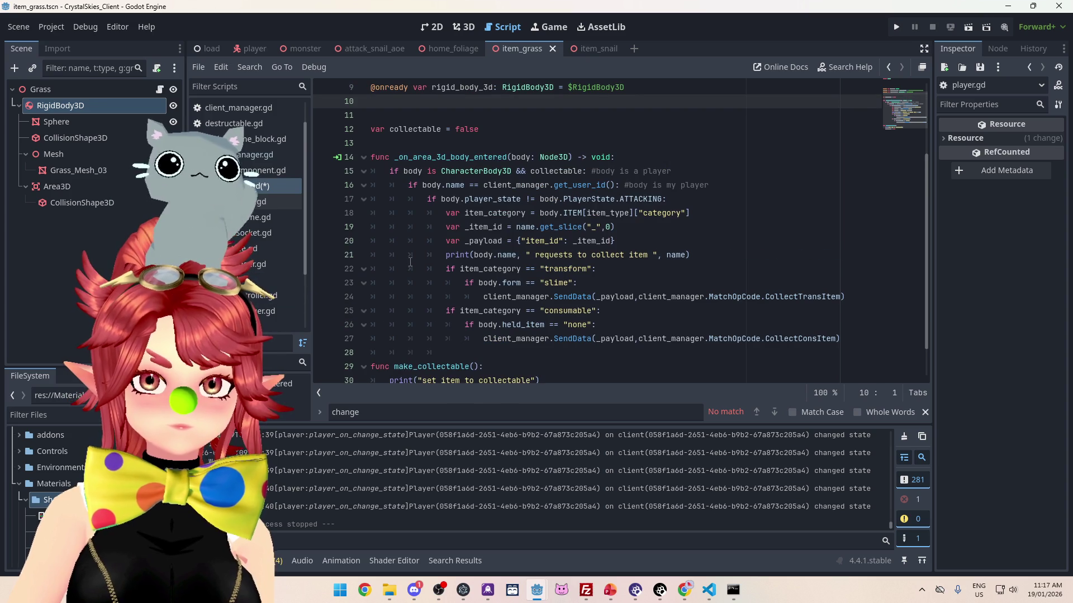
key(alt+Left)
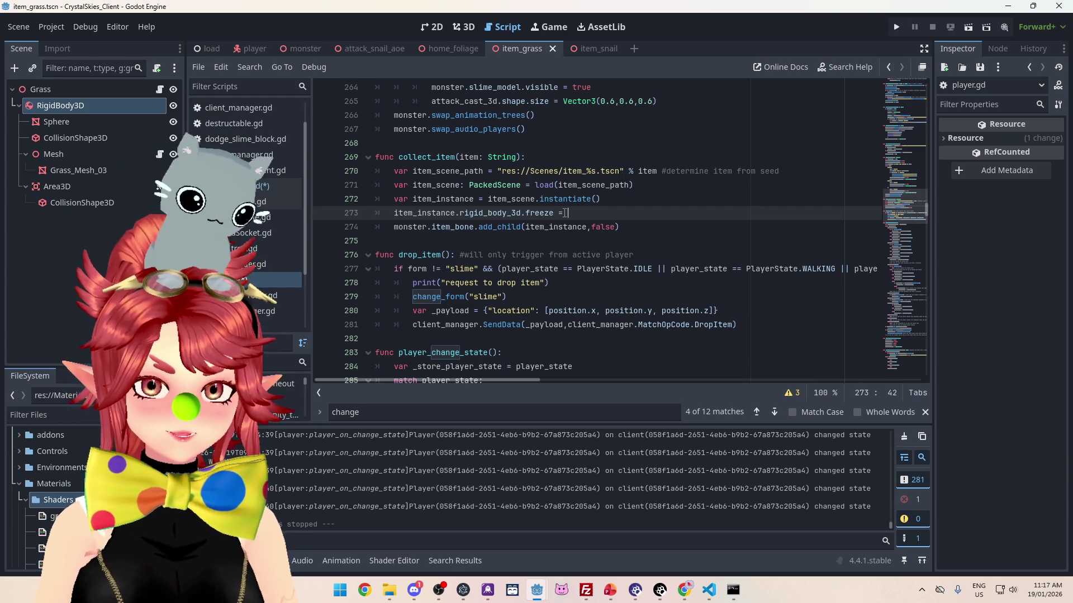
Step: Finish the line as item_instance.rigid_body_3d.freeze = true and add a new line after it
text(true)
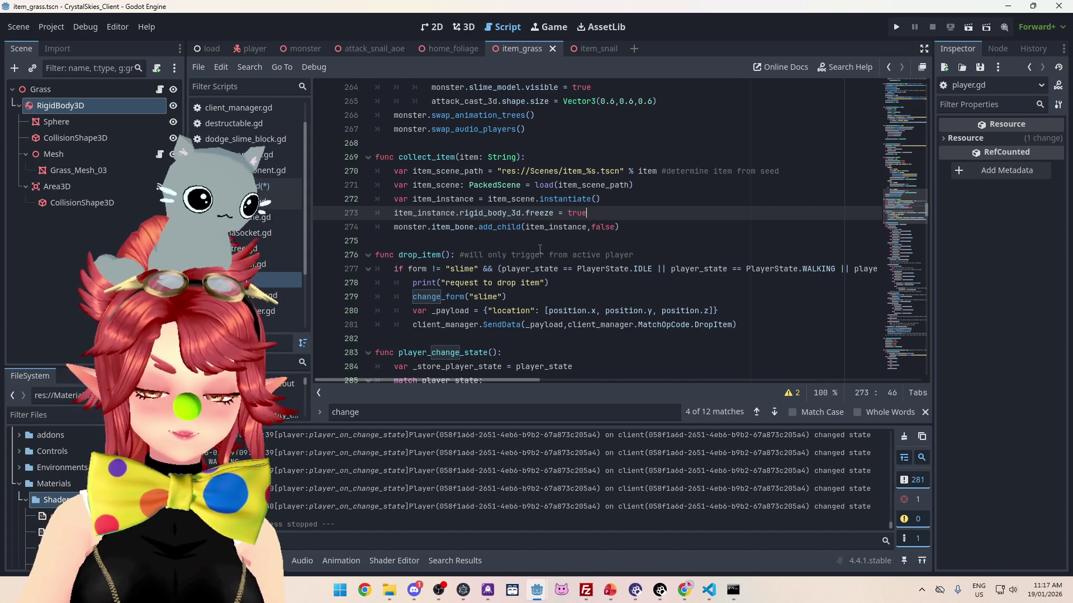
click(728, 199)
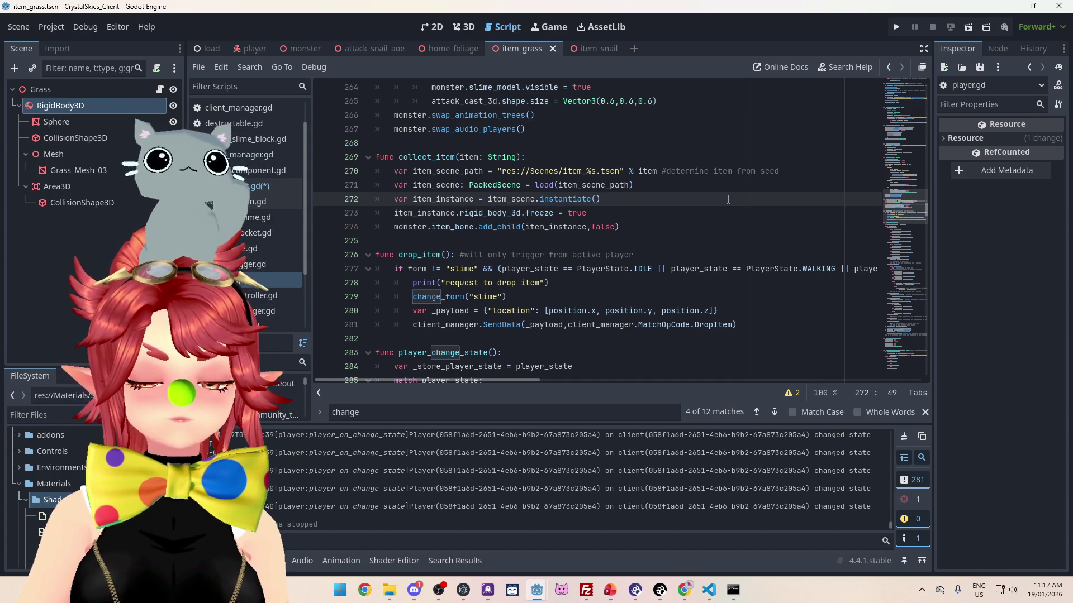
click(622, 216)
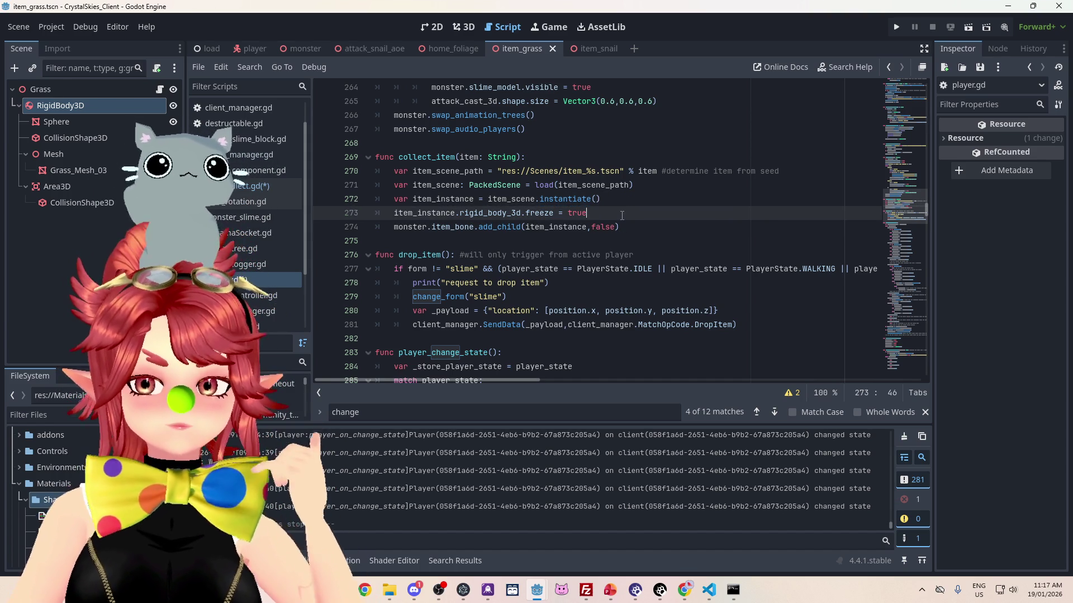
key(Return)
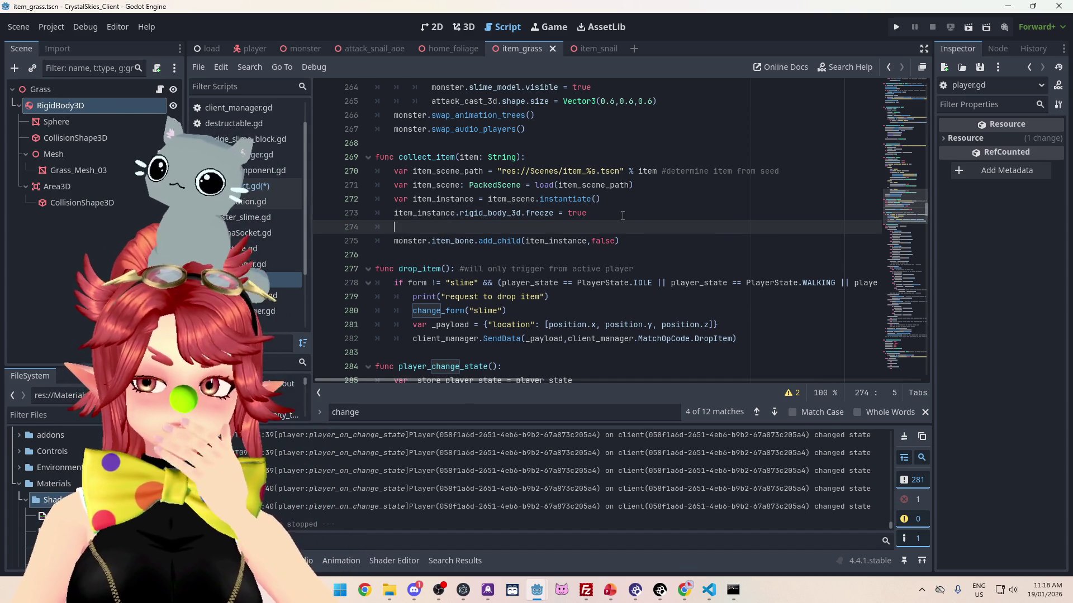
click(246, 187)
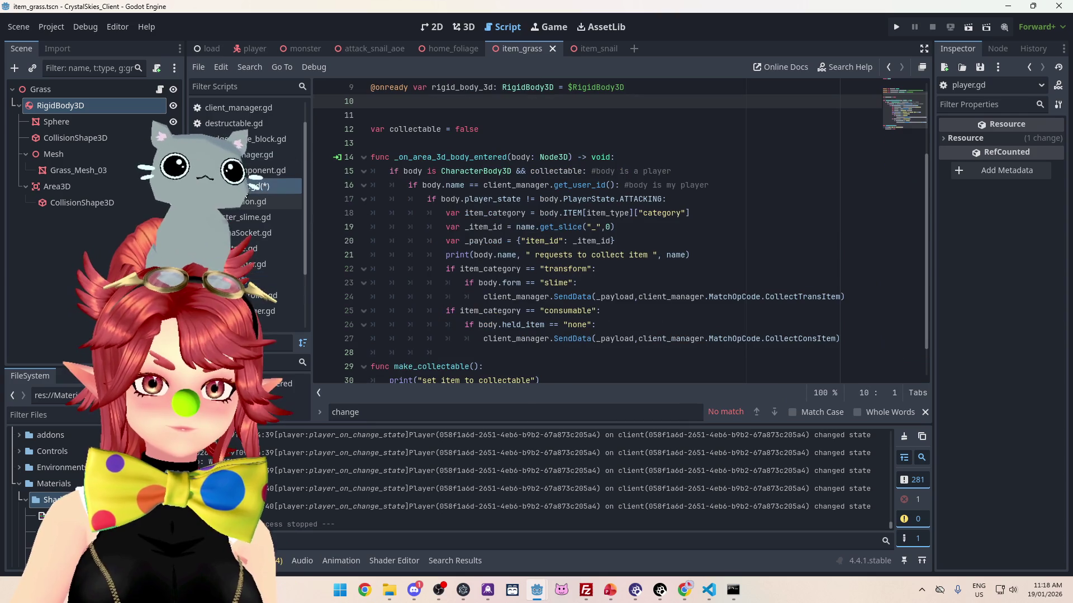
scroll(448, 142, up, 3)
mouse_move(56, 121)
mouse_down()
mouse_move(168, 140)
mouse_move(377, 219)
mouse_move(521, 218)
mouse_up()
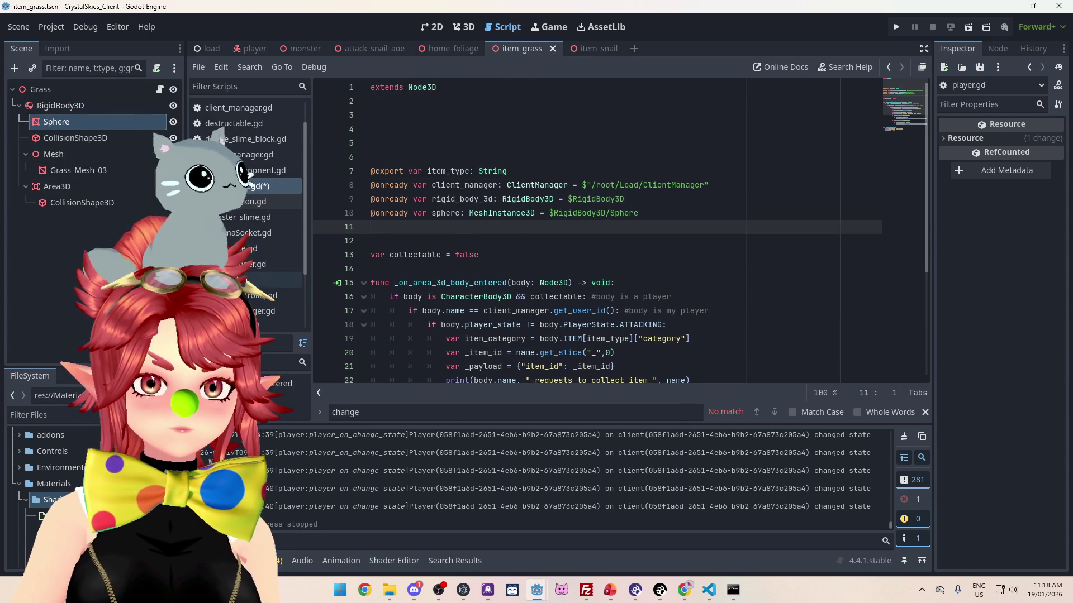
click(249, 281)
Step: On line 274 set item_instance.sphere.scale = Vector3(2.5,2.5,2.5) and save player.gd
text(tem_instance.sphere)
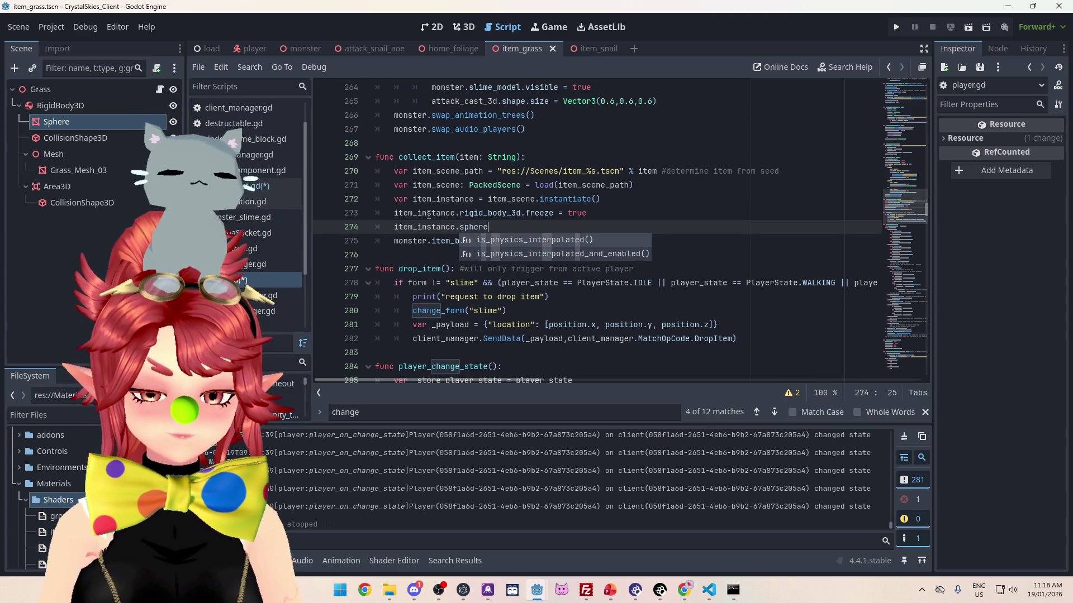
text(.scale =)
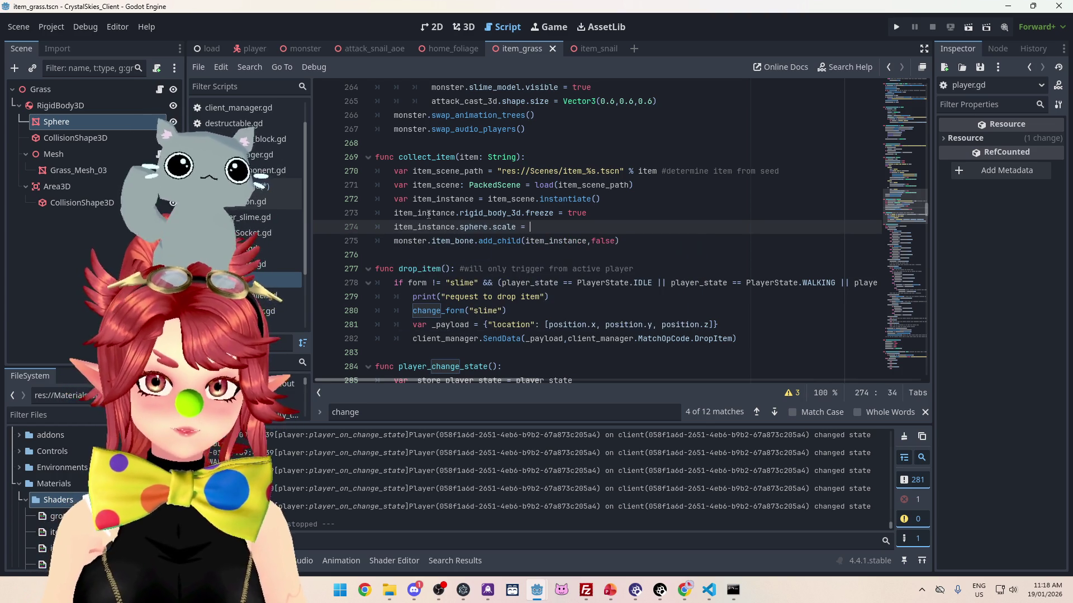
text(Vector3())
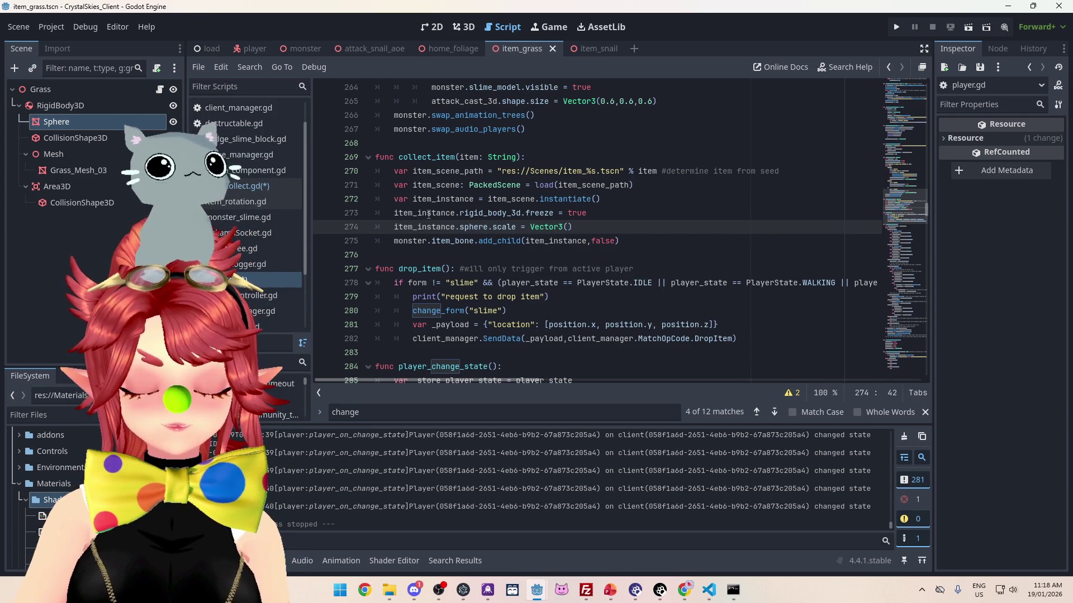
text(2.5)
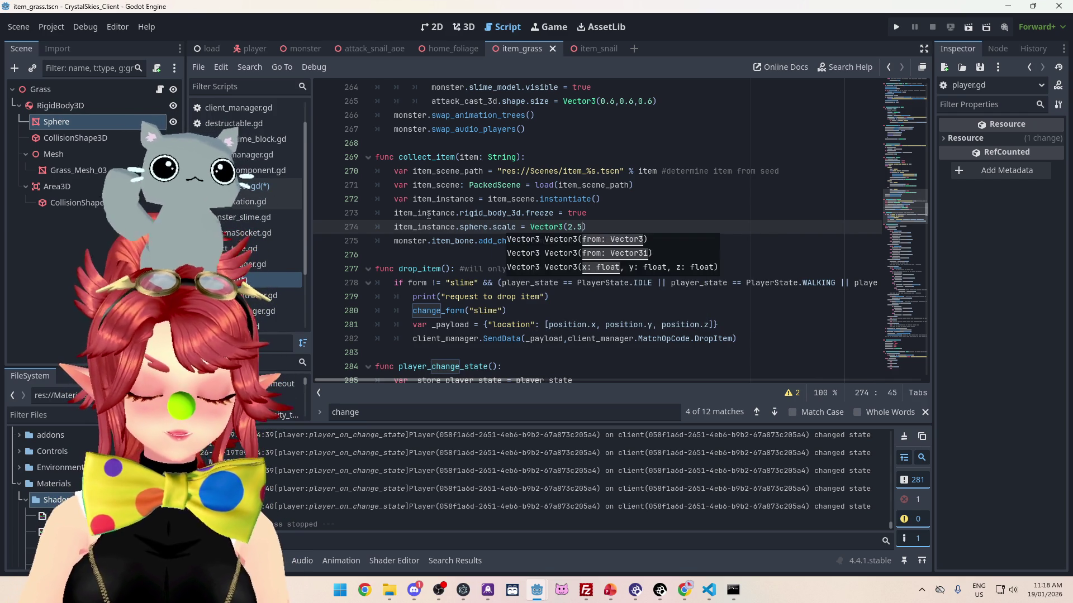
text(2.5,2.)
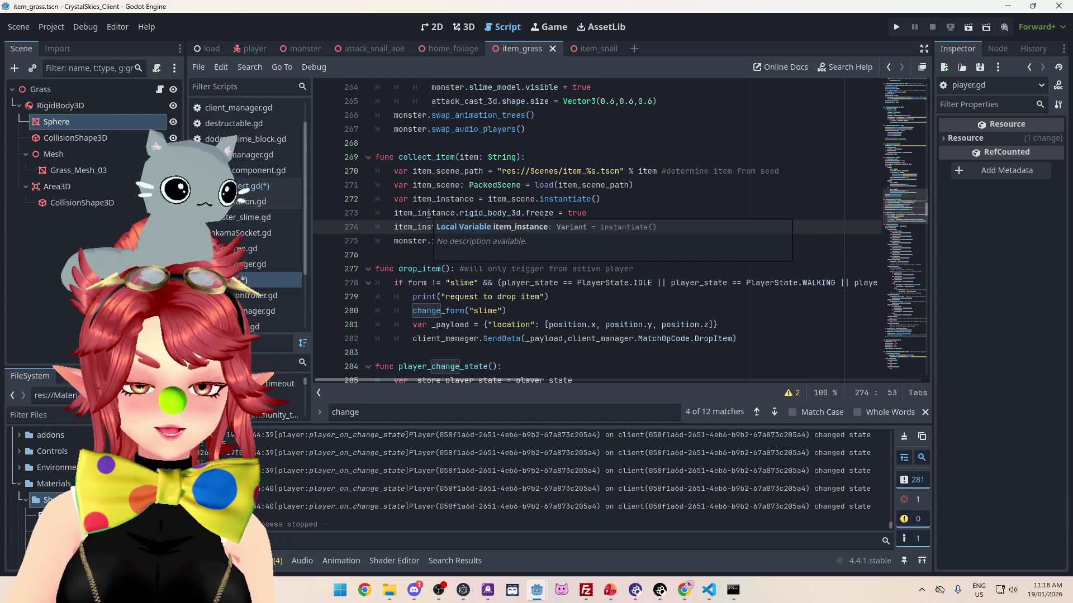
click(623, 212)
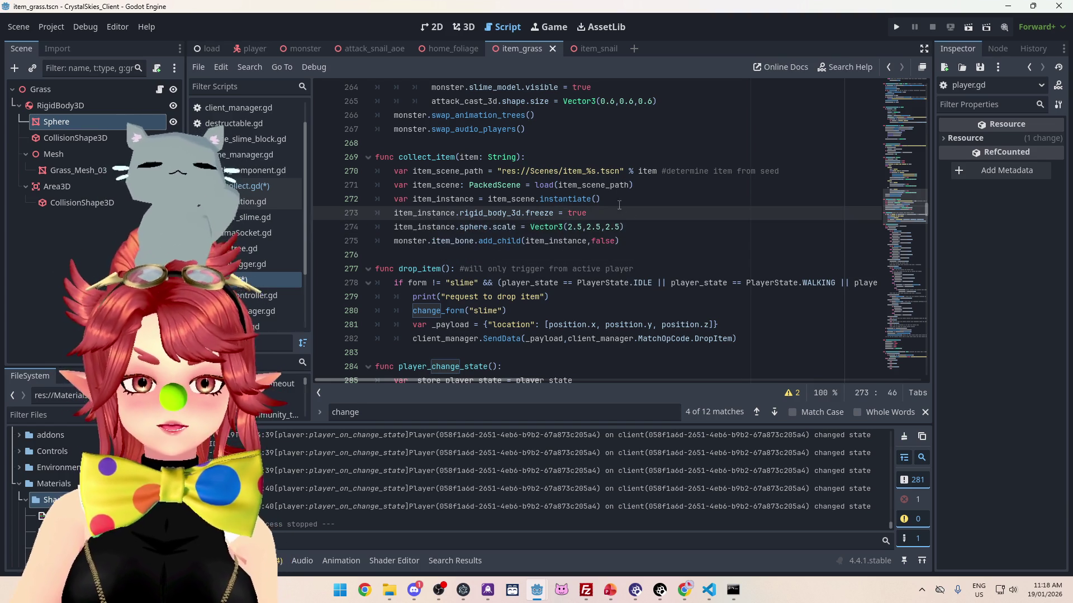
click(642, 228)
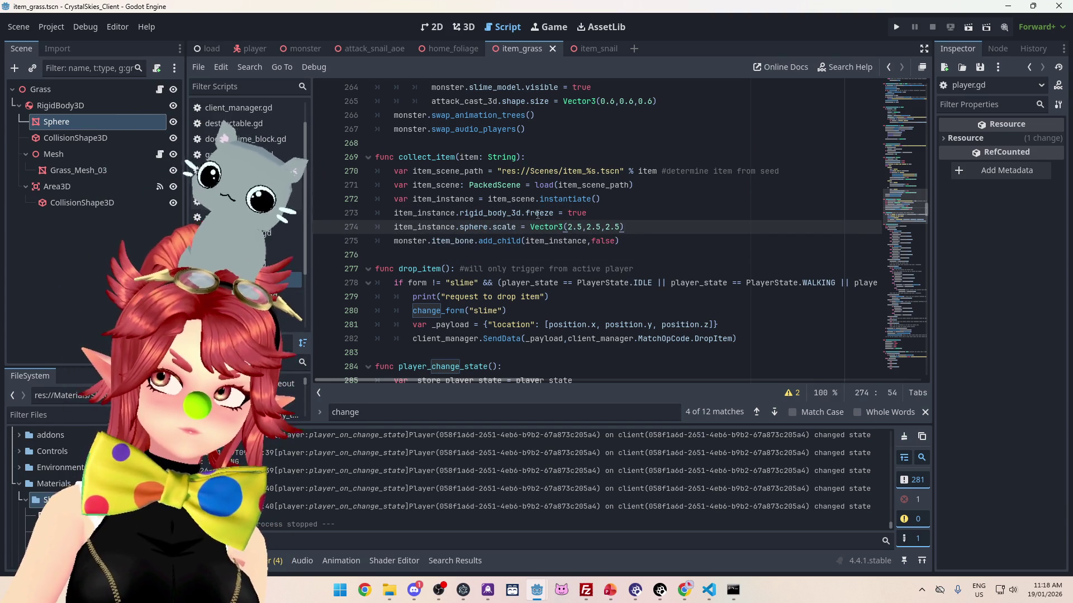
key(ctrl+s)
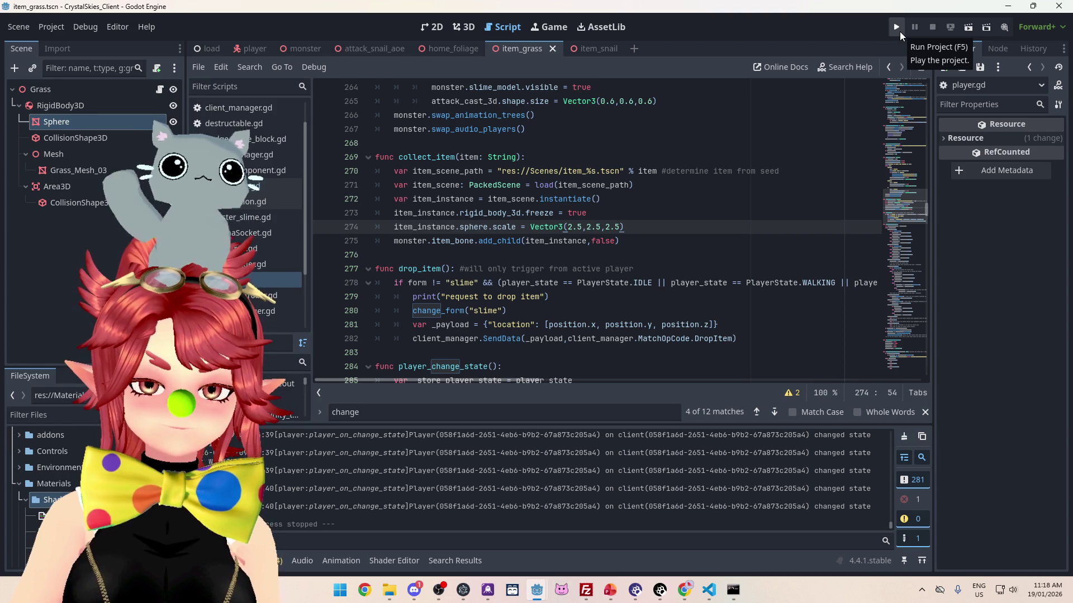
Step: Run the project, enter a display name and lobby name 'asdsd', and create a new lobby
click(896, 26)
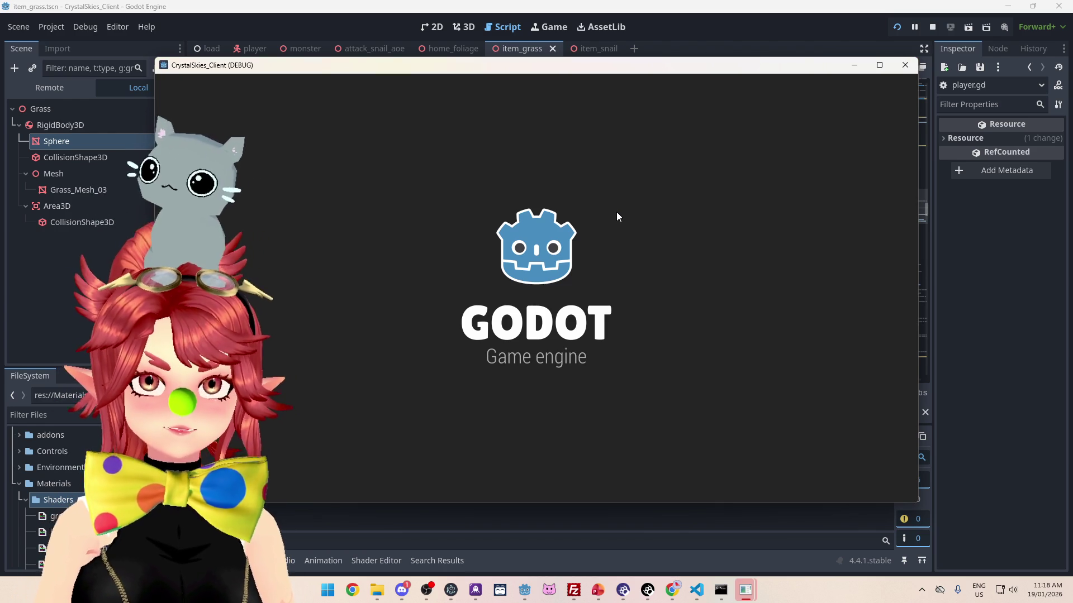
click(590, 322)
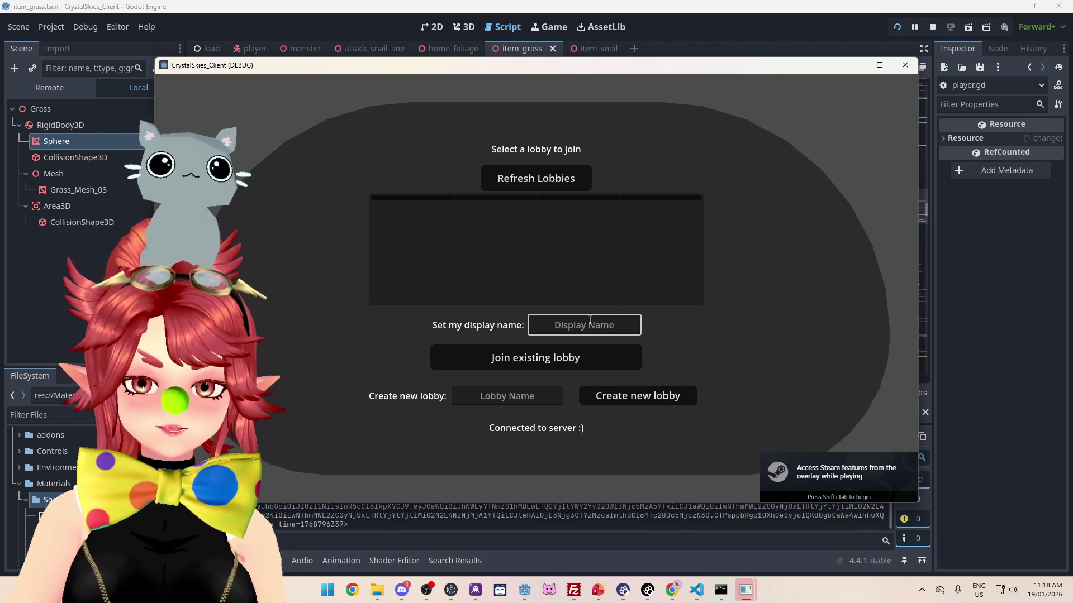
text(Phwee)
key(Tab)
key(Tab)
text(asdsd)
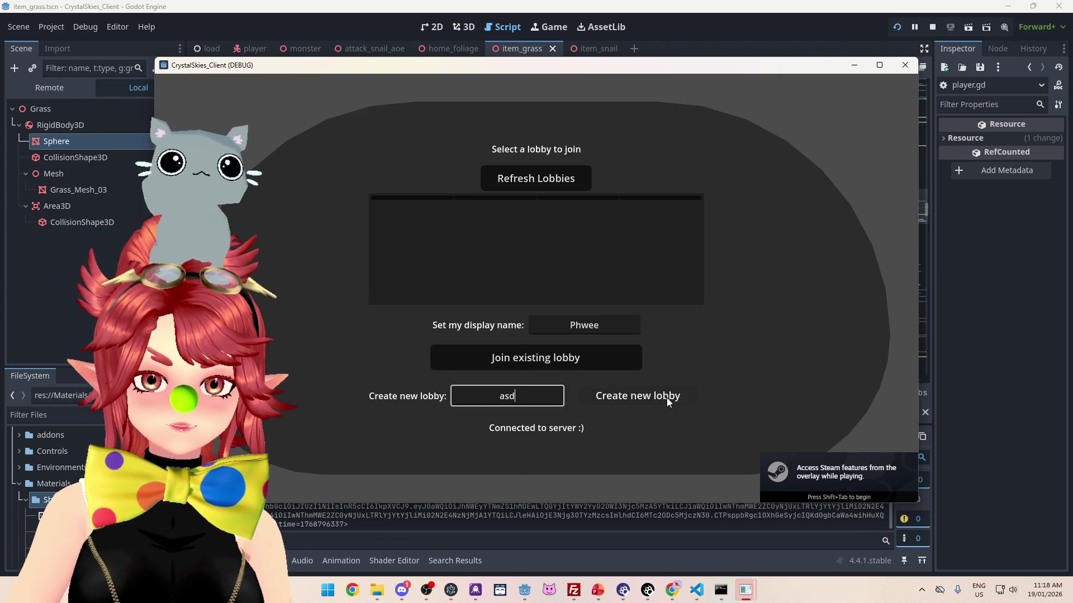
click(645, 400)
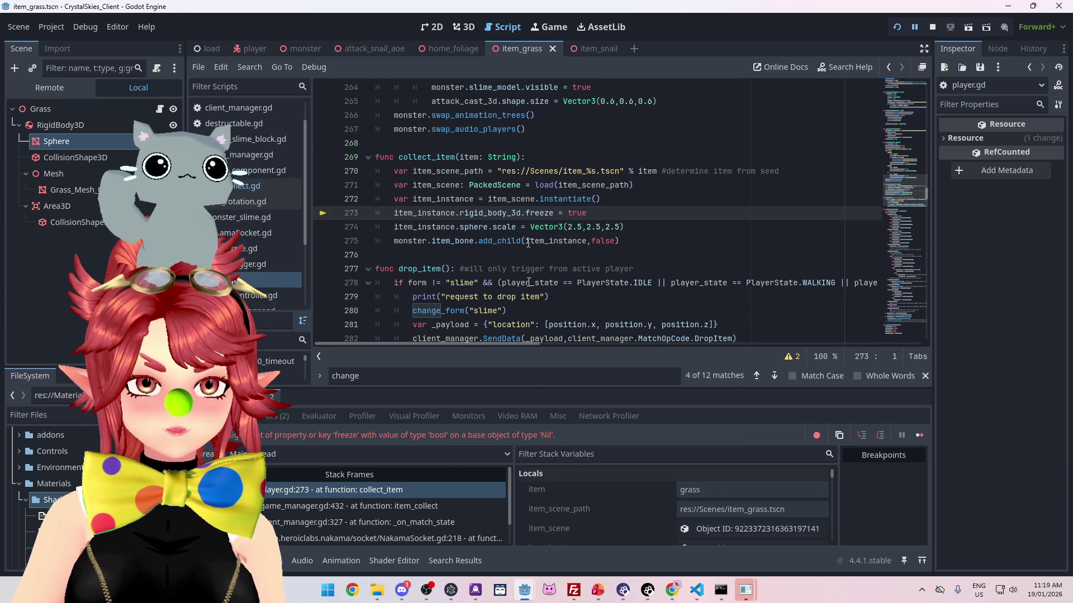
mouse_move(524, 590)
click(597, 544)
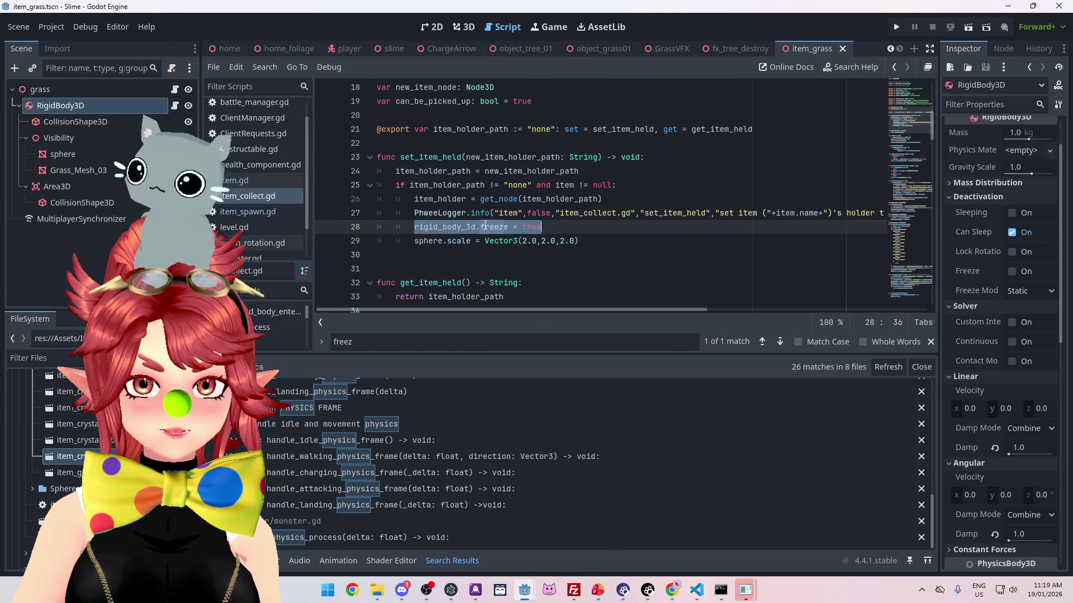
mouse_move(525, 591)
click(480, 543)
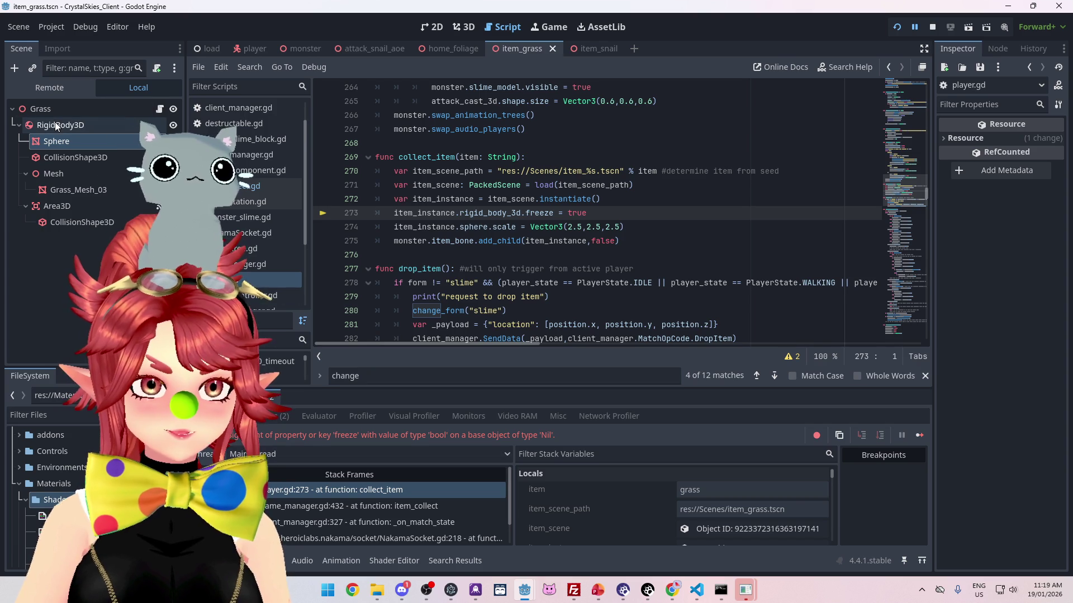
mouse_move(524, 590)
click(571, 560)
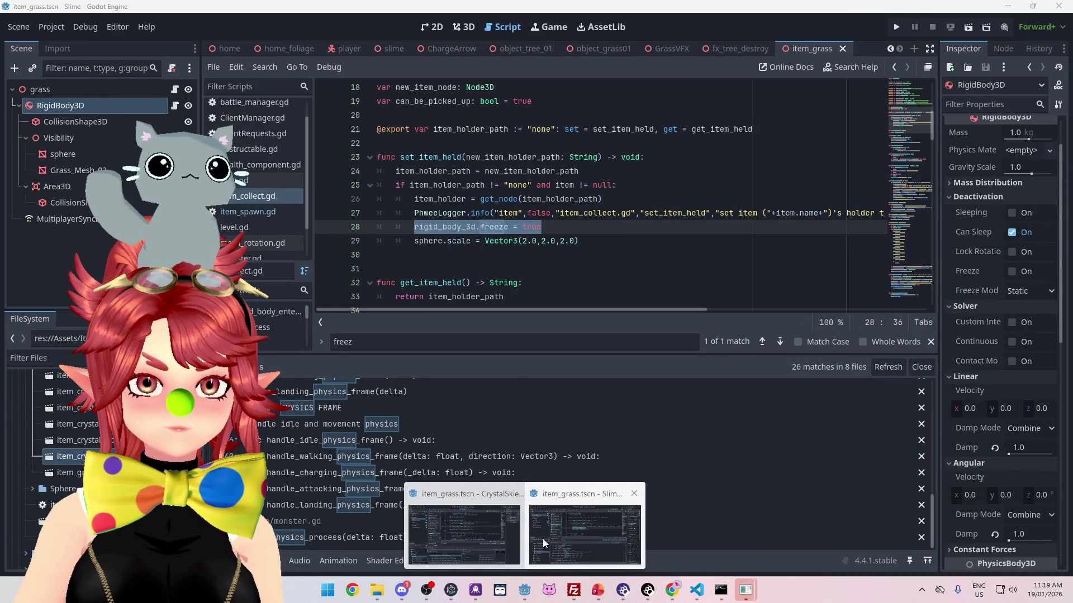
click(542, 538)
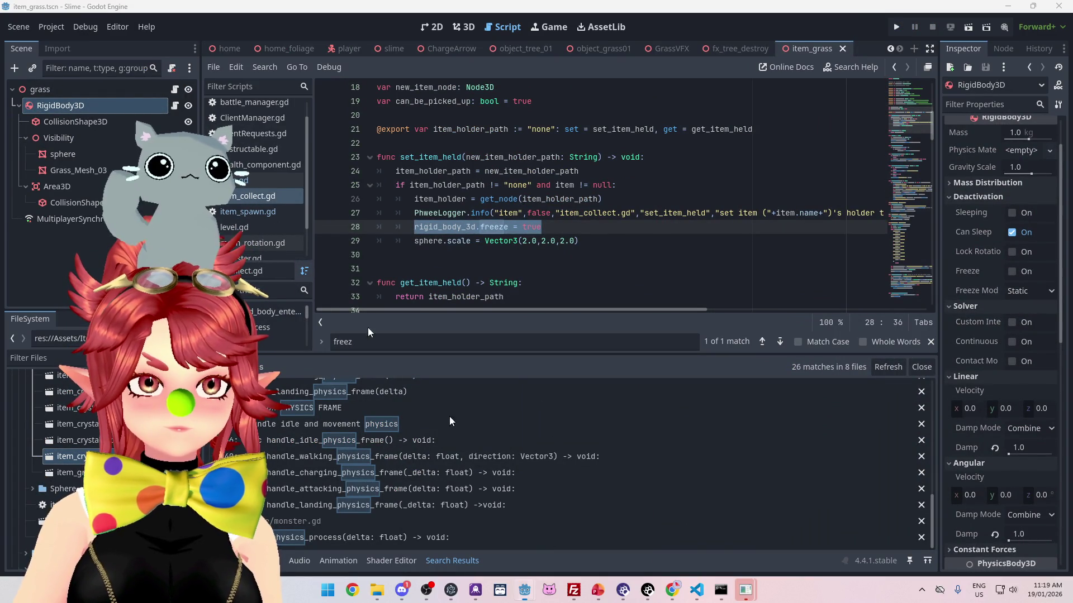
click(175, 105)
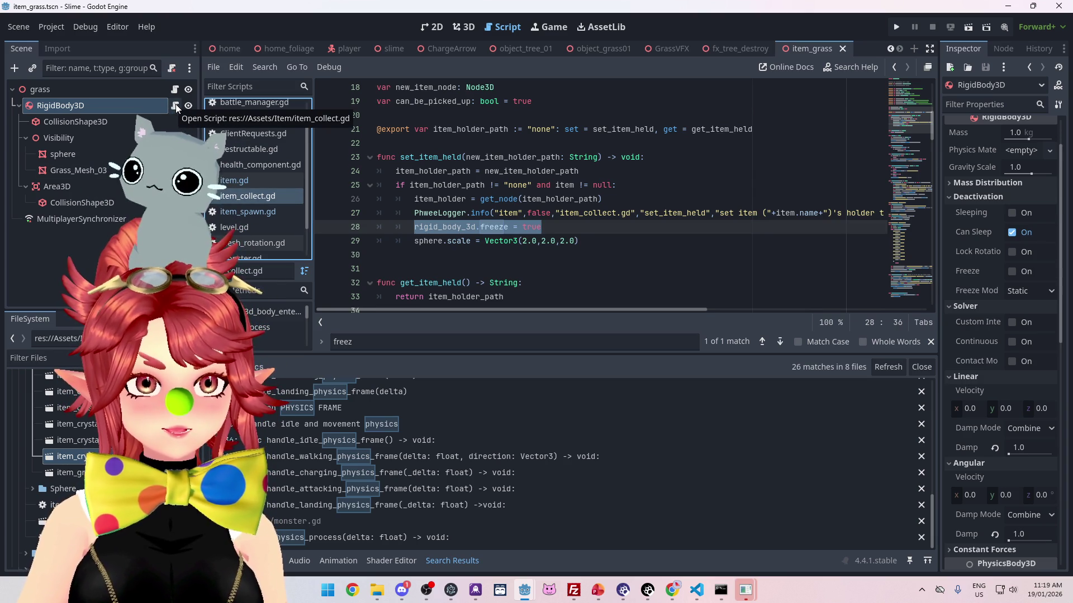
mouse_move(930, 122)
mouse_down()
mouse_move(929, 103)
mouse_move(927, 136)
mouse_move(926, 127)
mouse_up()
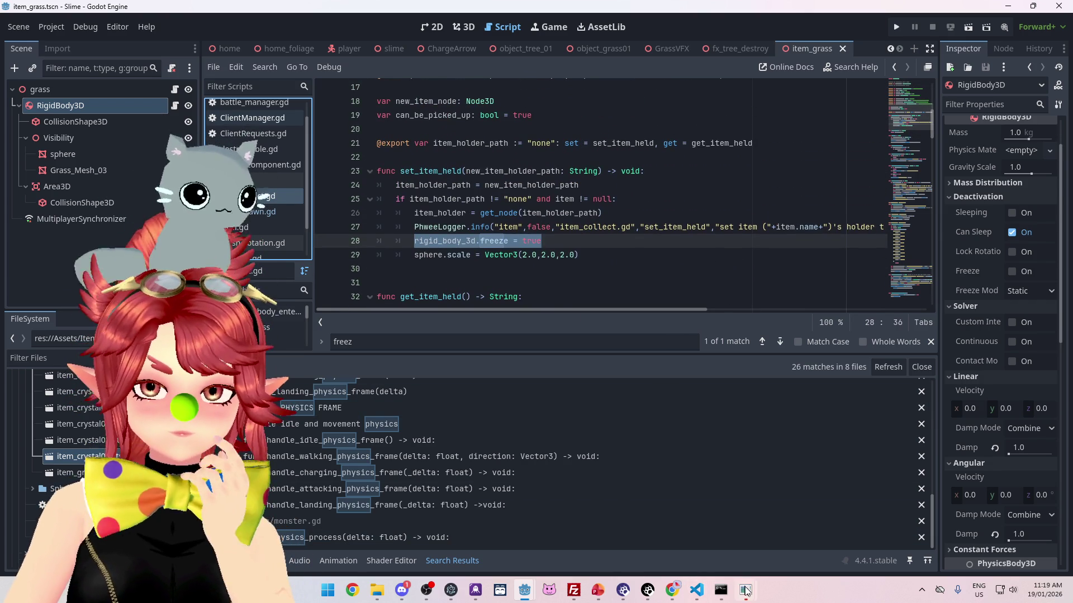
mouse_move(523, 591)
click(459, 531)
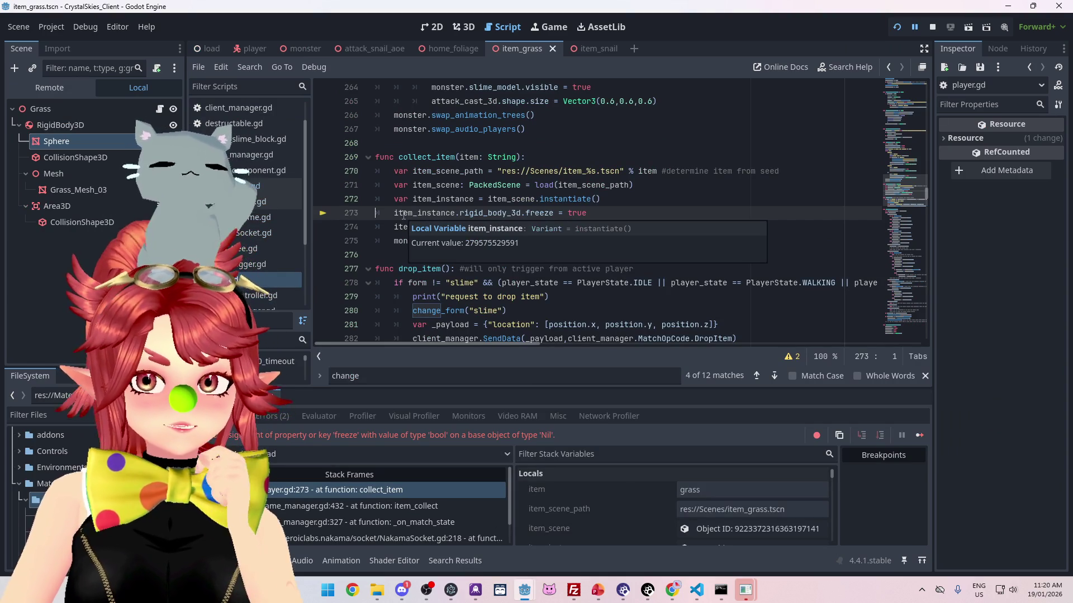
Step: Move the rigid body freeze line below the add_child call and stop the running game
mouse_move(441, 213)
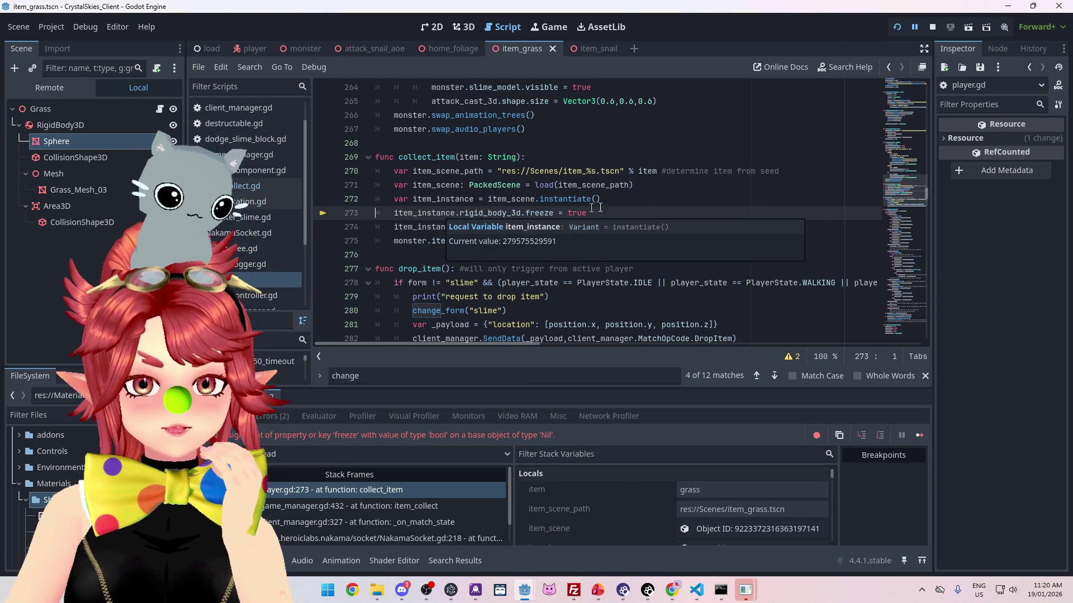
mouse_move(559, 202)
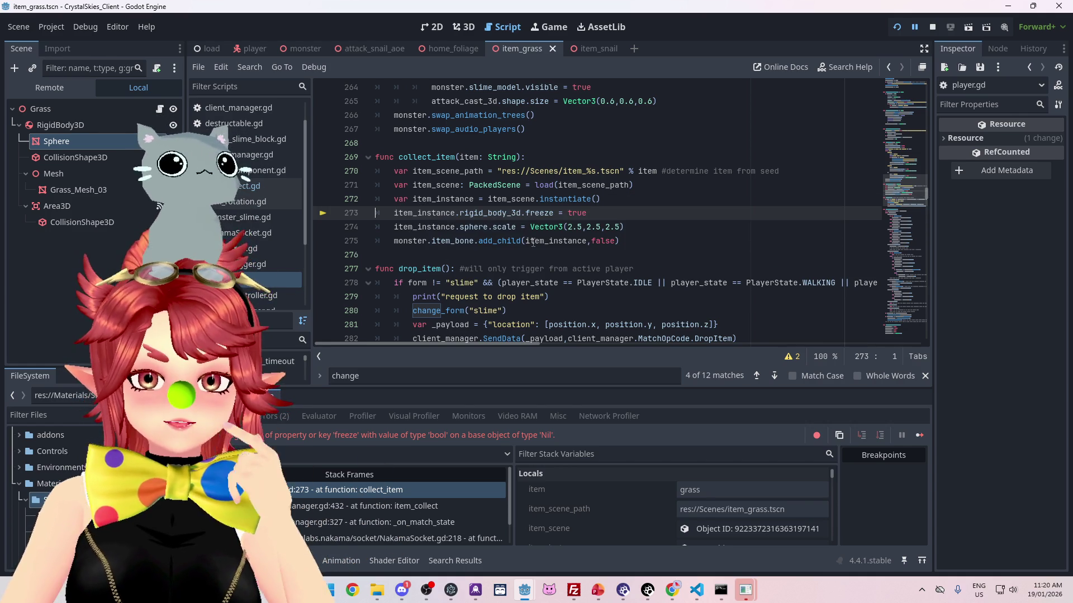
mouse_move(533, 242)
drag(587, 213, 382, 213)
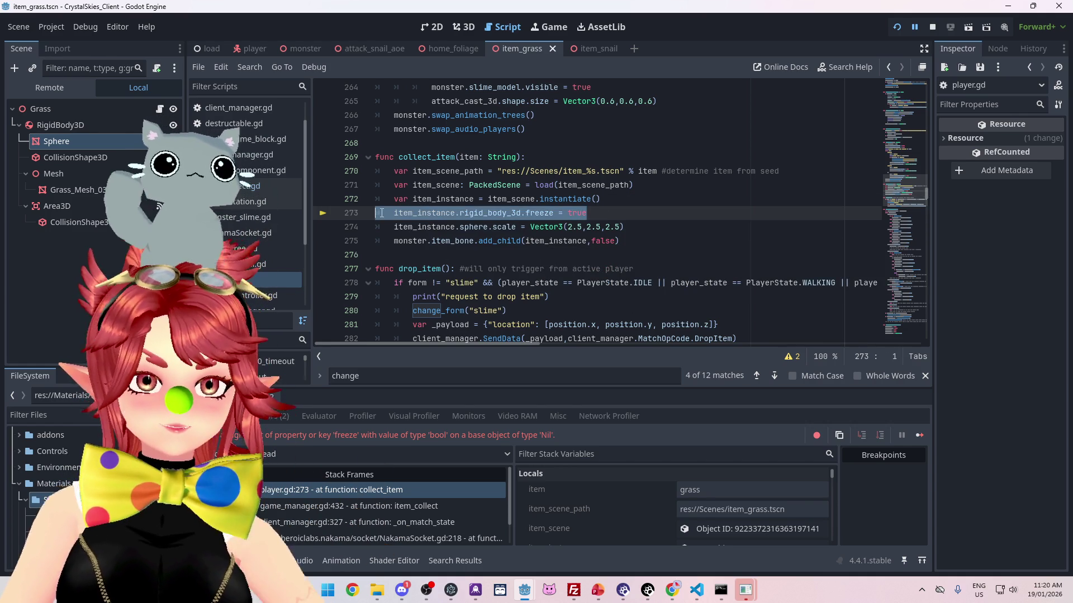
key(alt+Down)
key(alt+Down)
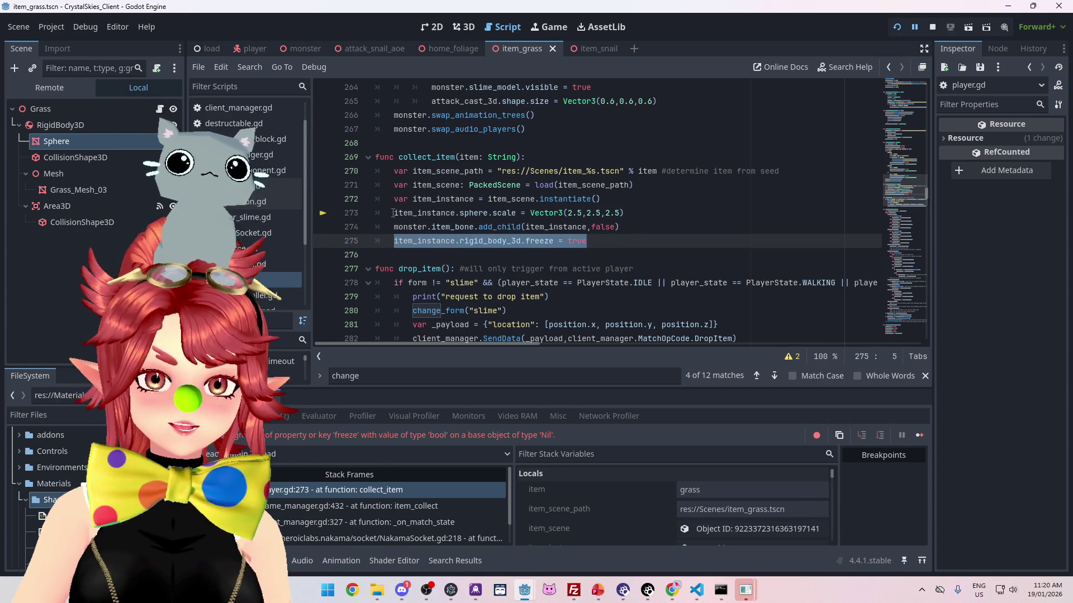
click(675, 222)
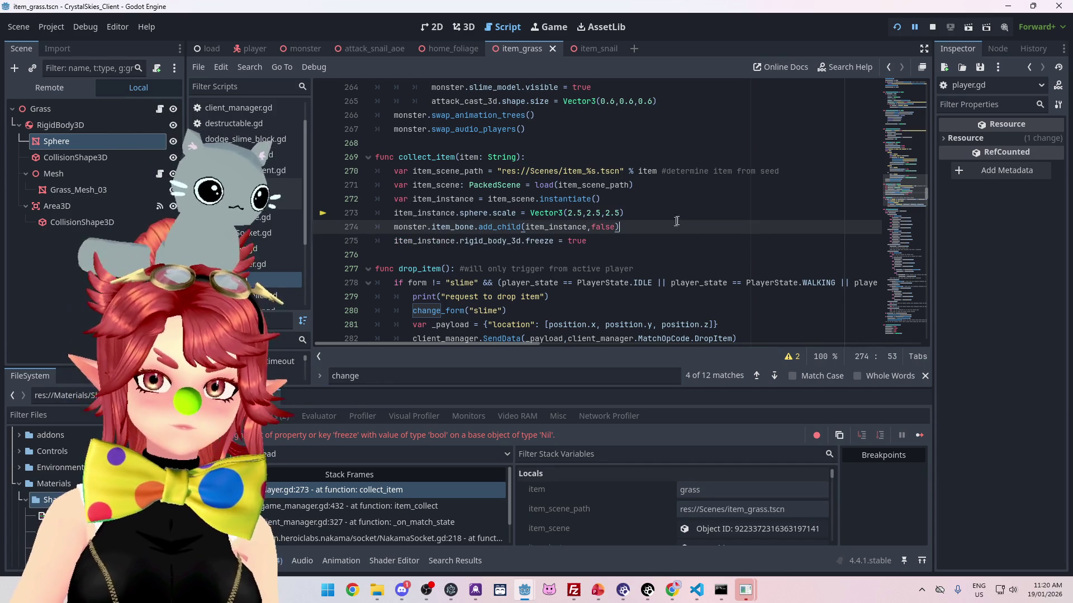
click(932, 27)
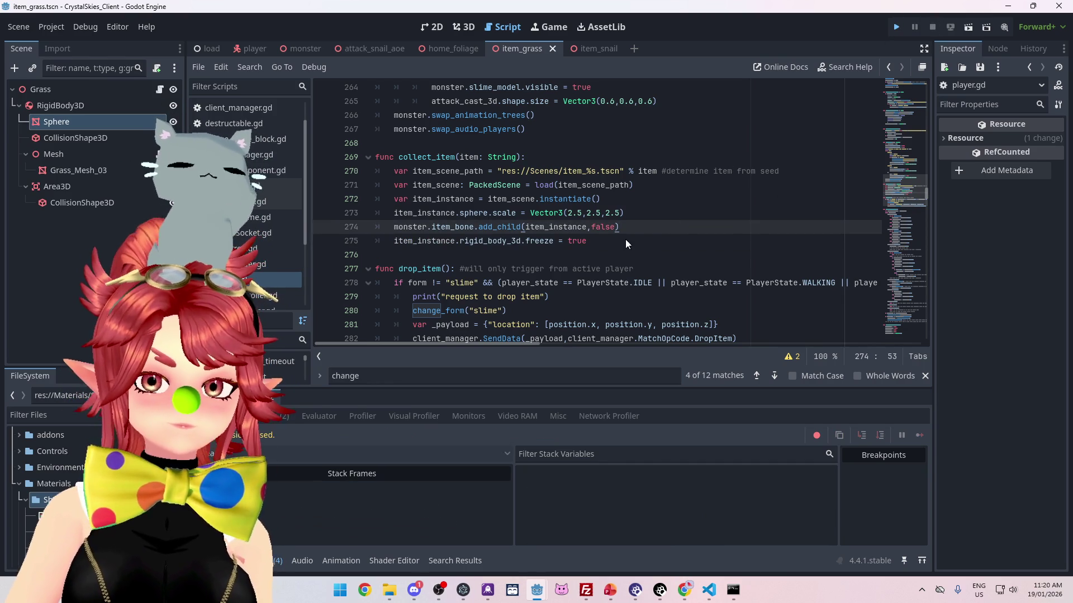
Step: Relaunch the game, create a new lobby, and walk forward with W to collect grass
key(F5)
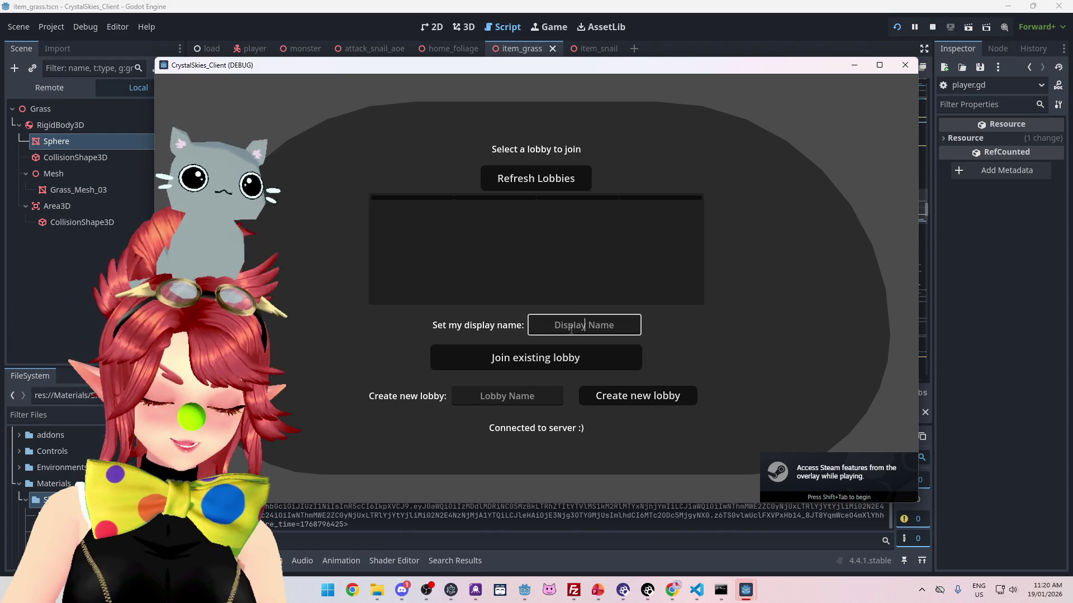
text(asd)
click(625, 396)
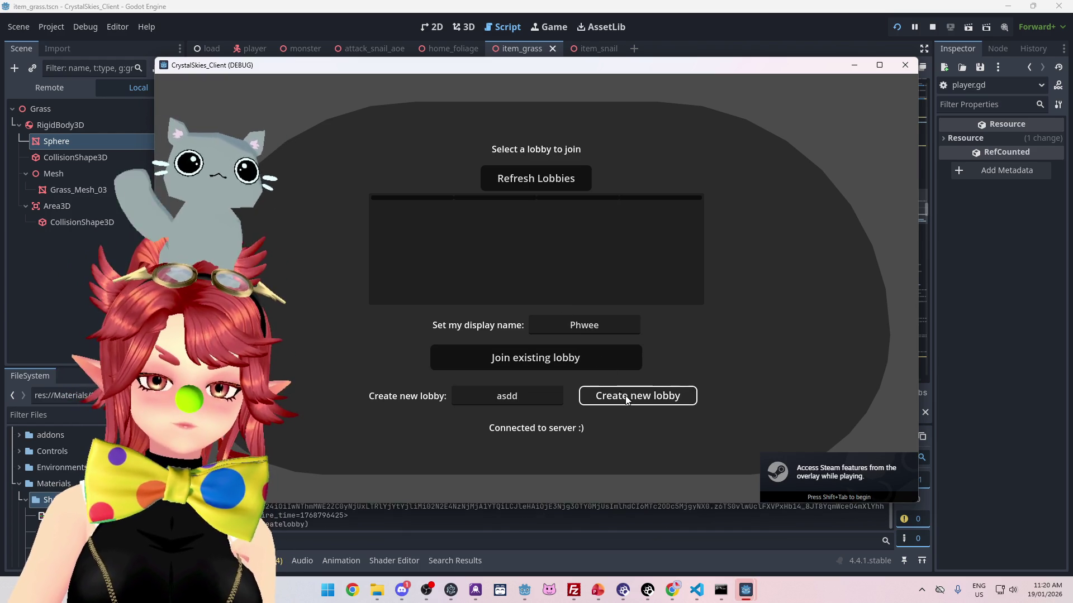
key(w)
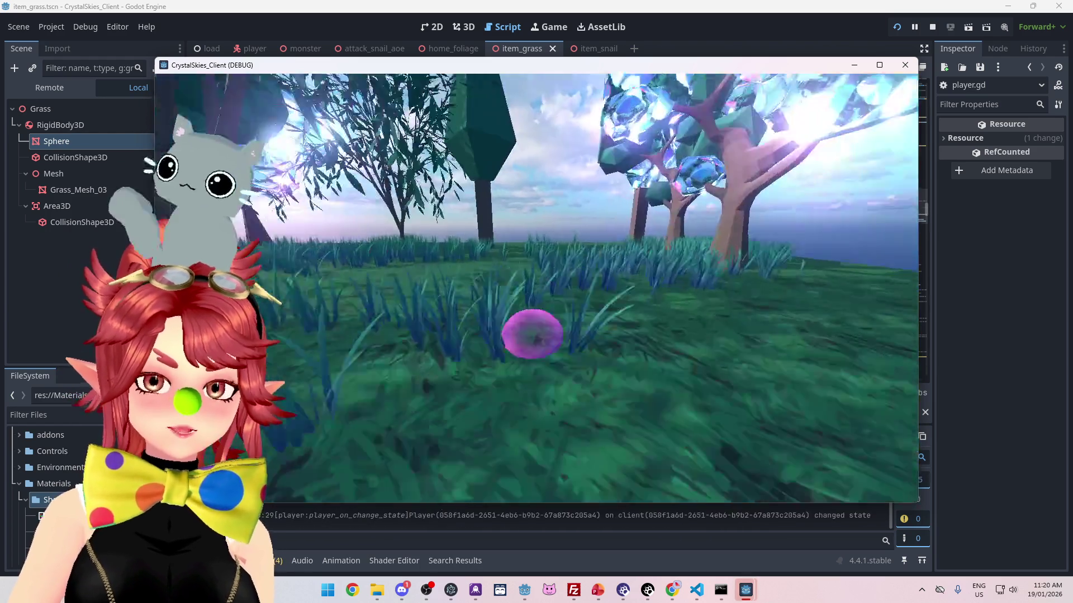
key(w)
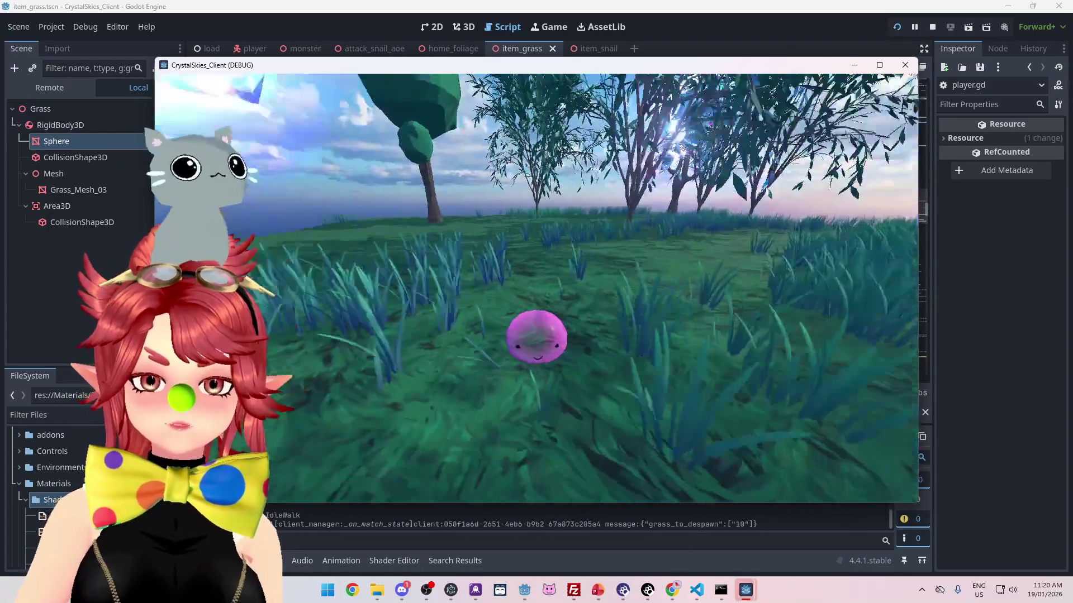
key(w)
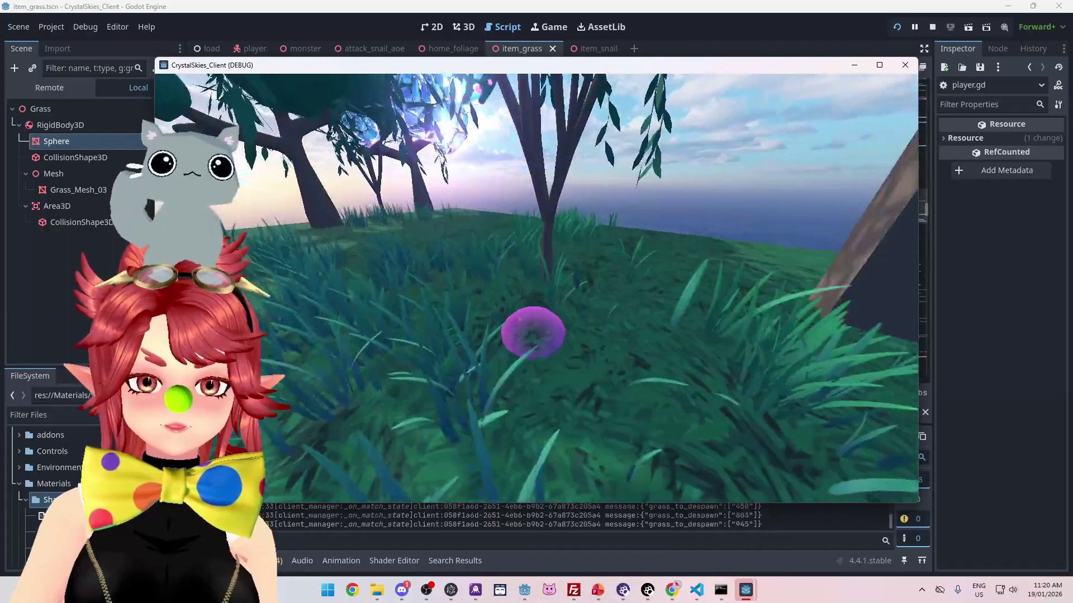
key(w)
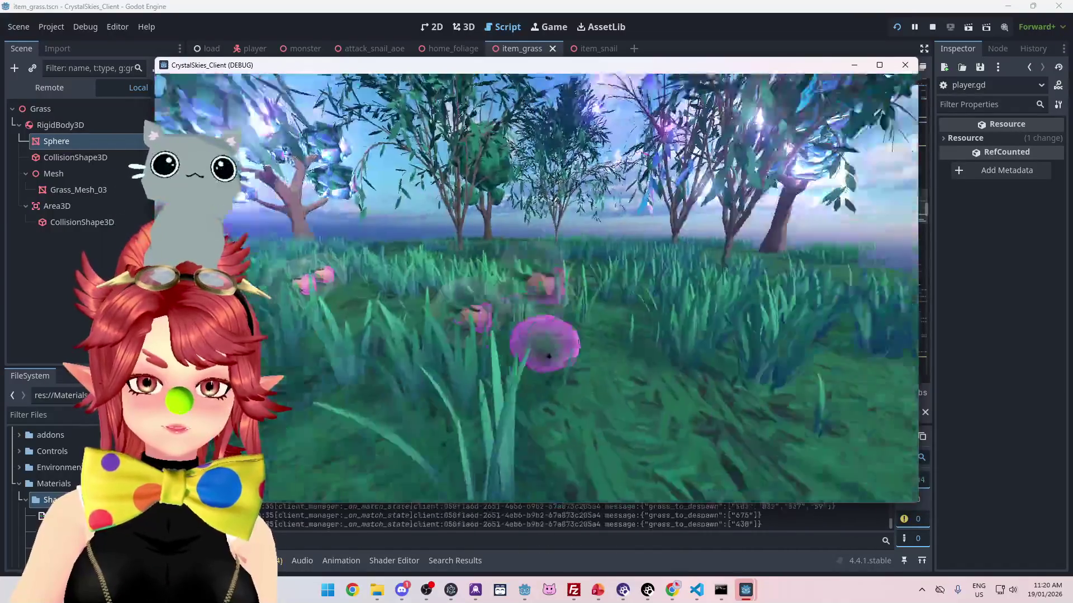
key(w)
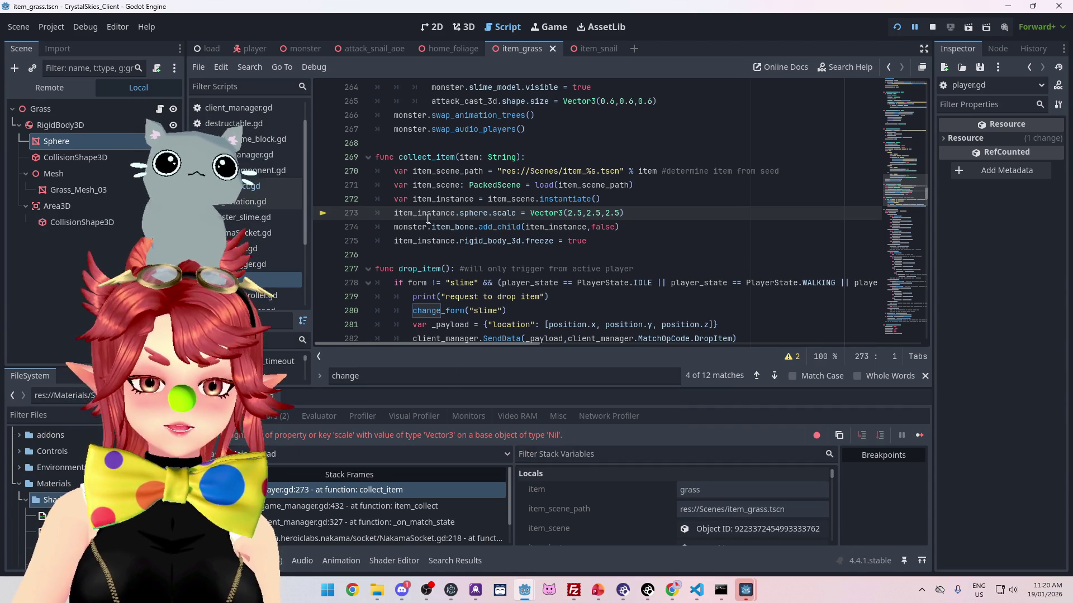
Step: Enlarge the debugger, select item_instance in Stack Variables, and widen the Inspector to read its members
mouse_move(423, 216)
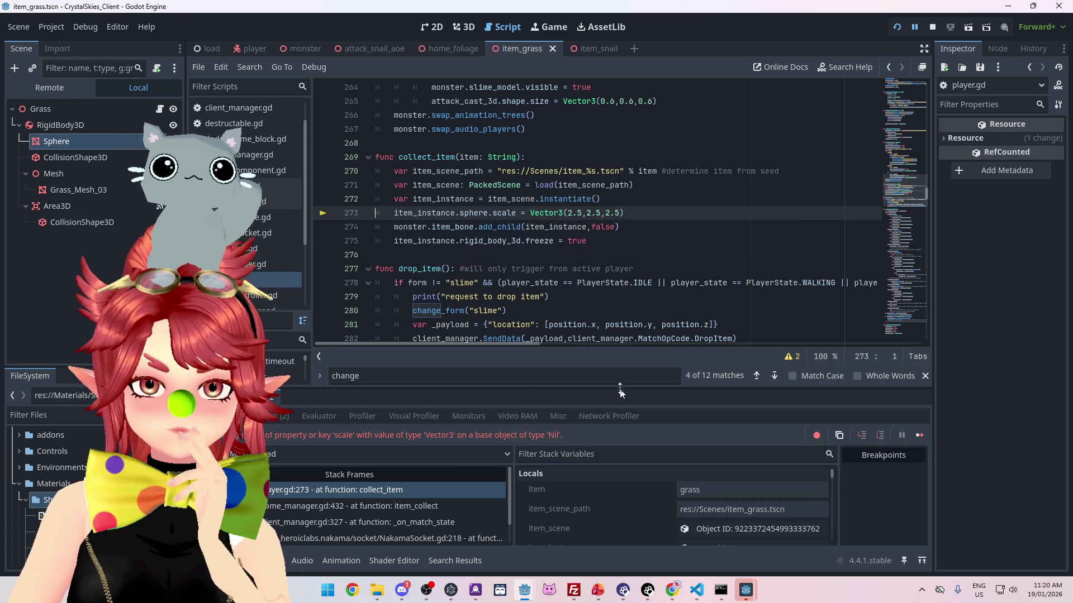
drag(619, 390, 604, 263)
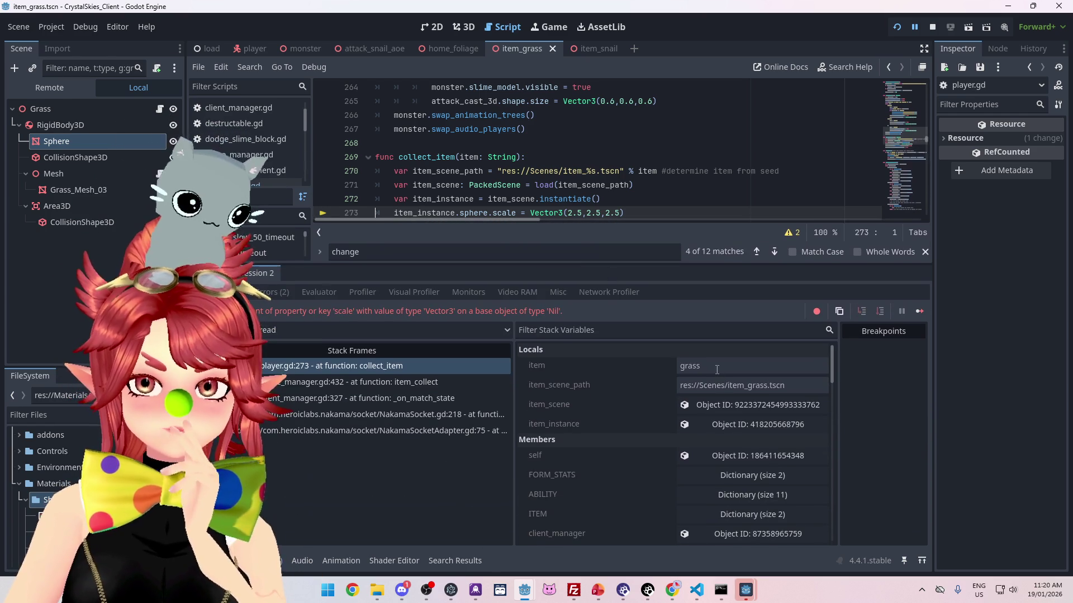
scroll(514, 124, down, 1)
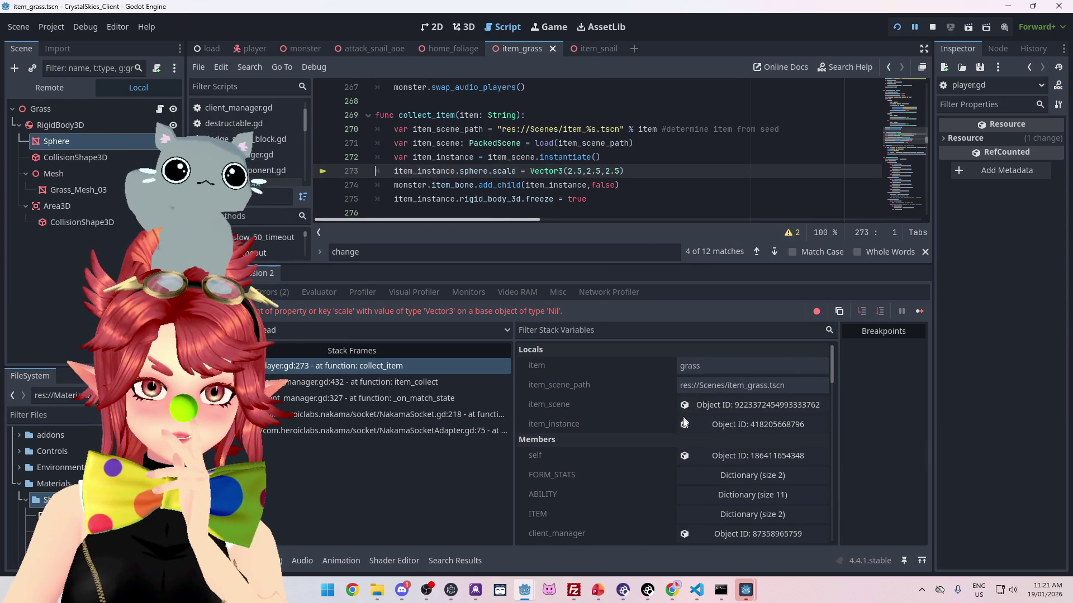
click(735, 424)
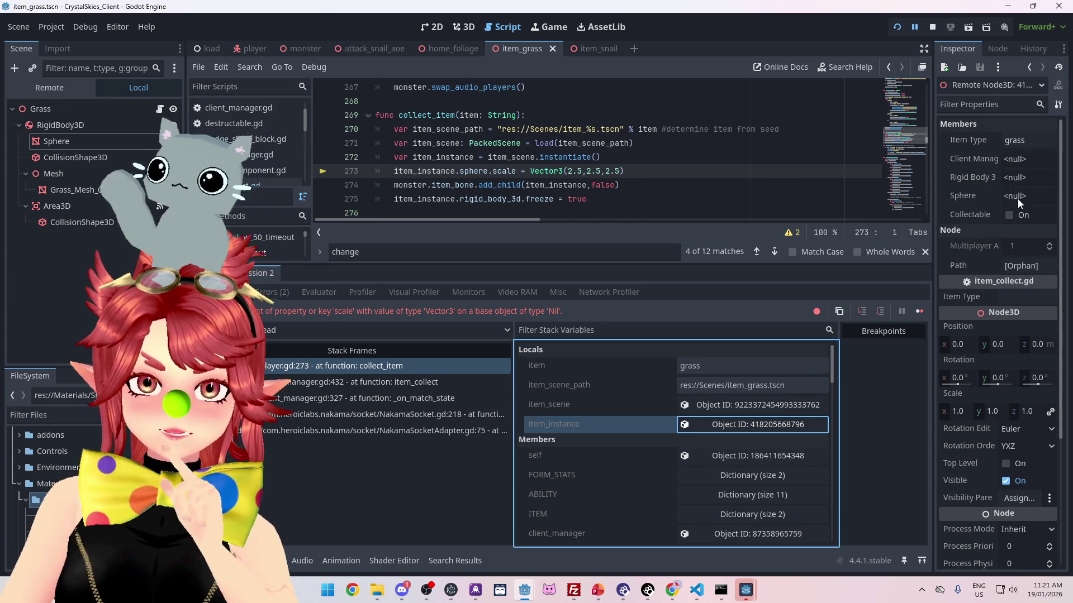
drag(934, 199, 836, 196)
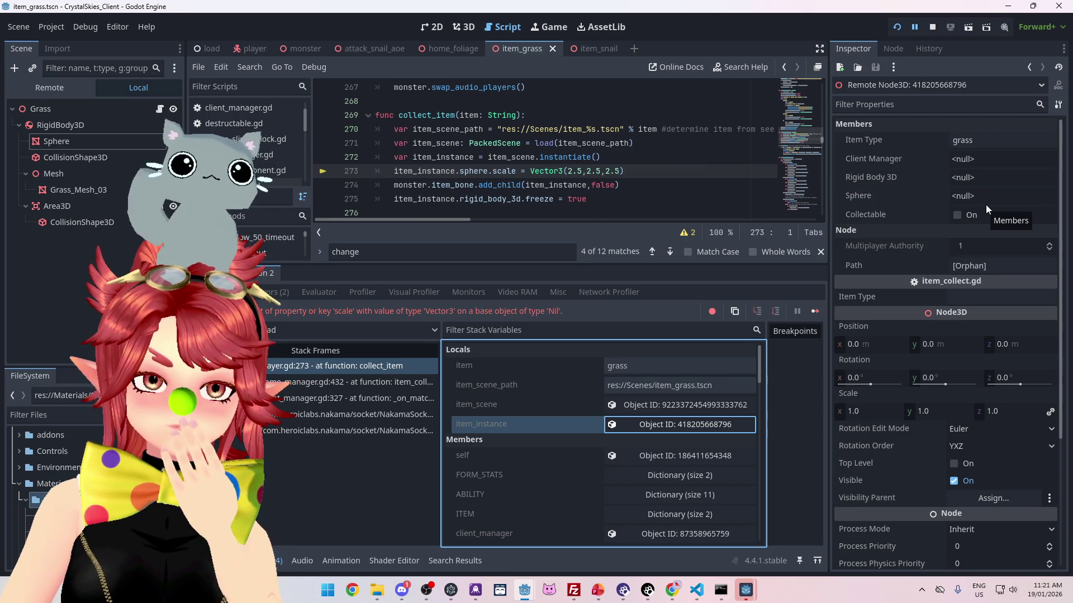
scroll(632, 491, down, 2)
scroll(631, 491, up, 2)
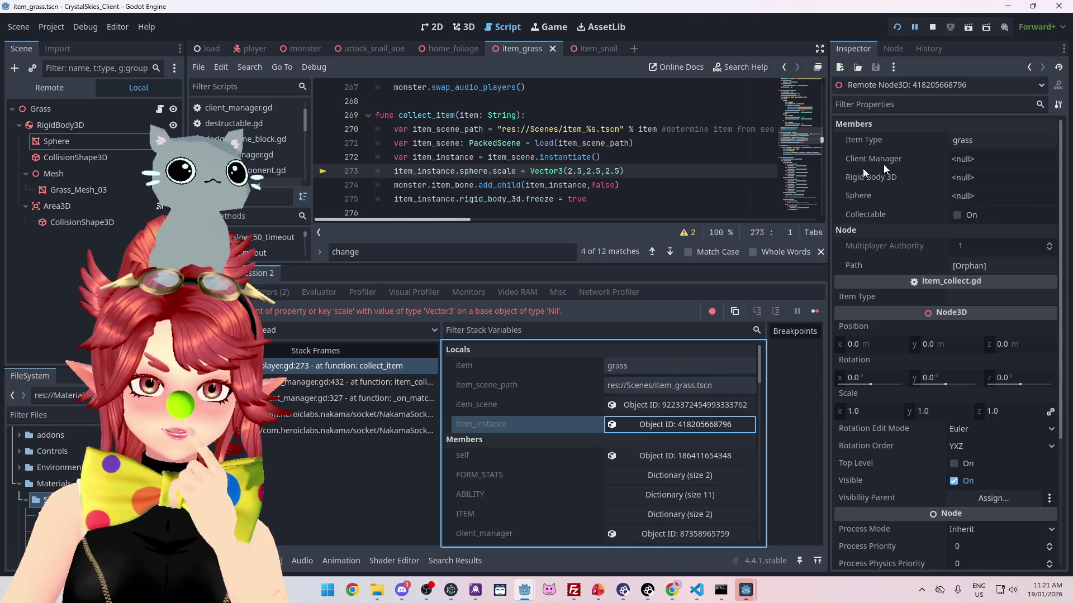